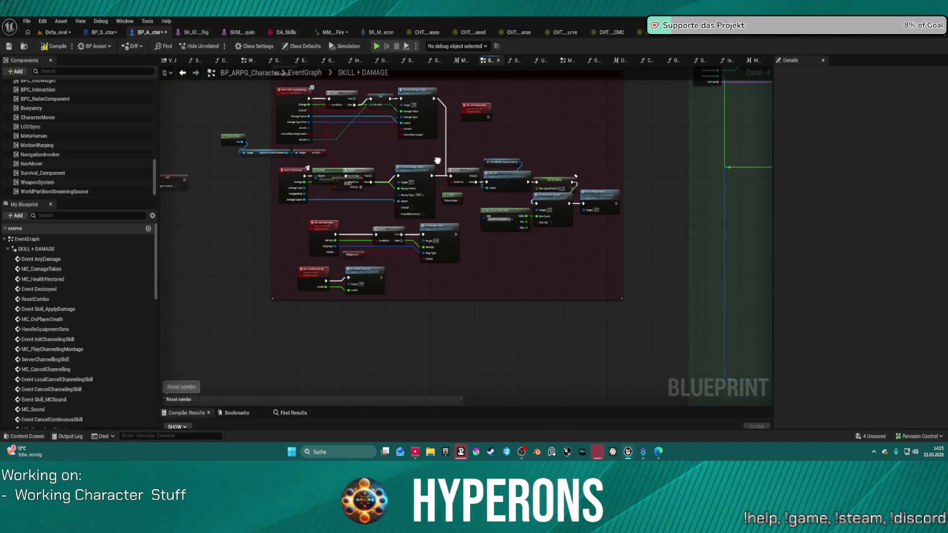
- Pan across the character graph past the Destroy equipments, green, Damage and Reset combo comments
scroll(581, 74, "down", 2)
mouse_move(407, 188)
left_mouse_down()
mouse_move(731, 211)
mouse_move(567, 225)
mouse_move(525, 247)
left_mouse_up()
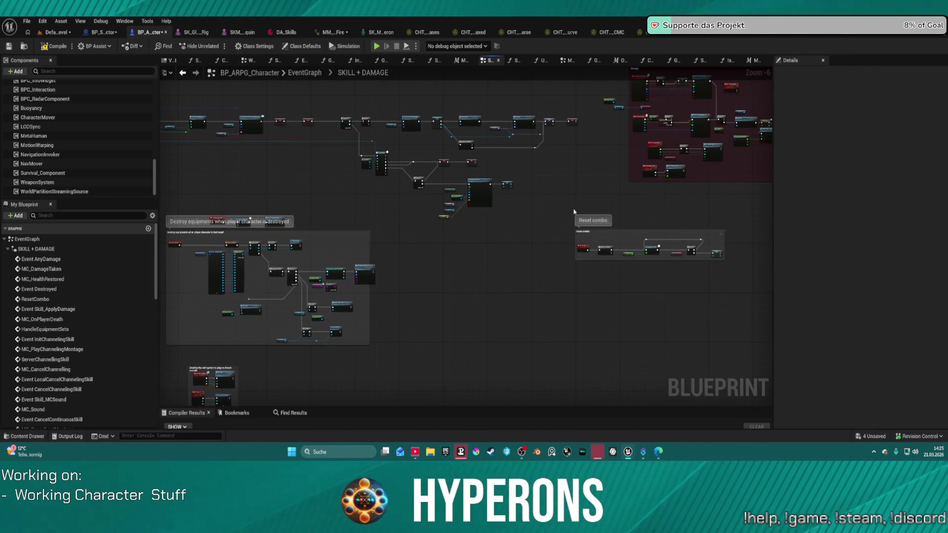
mouse_move(605, 227)
left_mouse_down()
mouse_move(612, 206)
mouse_move(256, 191)
left_mouse_up()
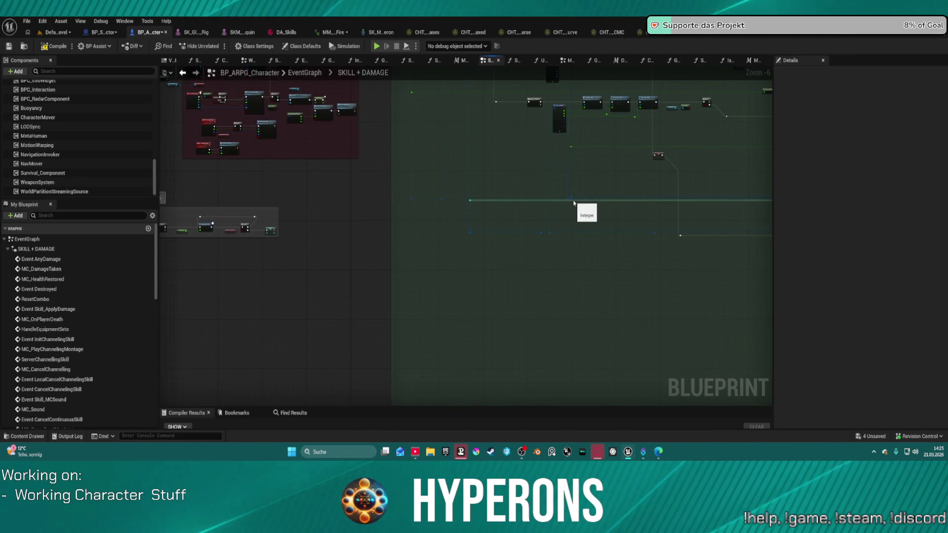
mouse_move(583, 211)
left_mouse_down()
mouse_move(373, 214)
mouse_move(247, 258)
mouse_move(183, 206)
left_mouse_up()
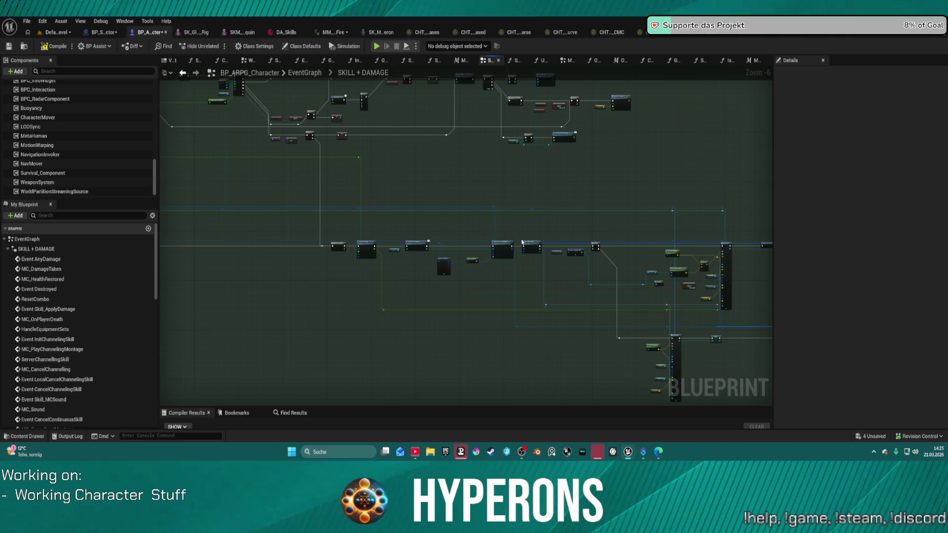
mouse_move(527, 250)
left_mouse_down()
mouse_move(485, 184)
mouse_move(377, 180)
mouse_move(400, 198)
left_mouse_up()
left_click_drag(497, 247, 704, 368)
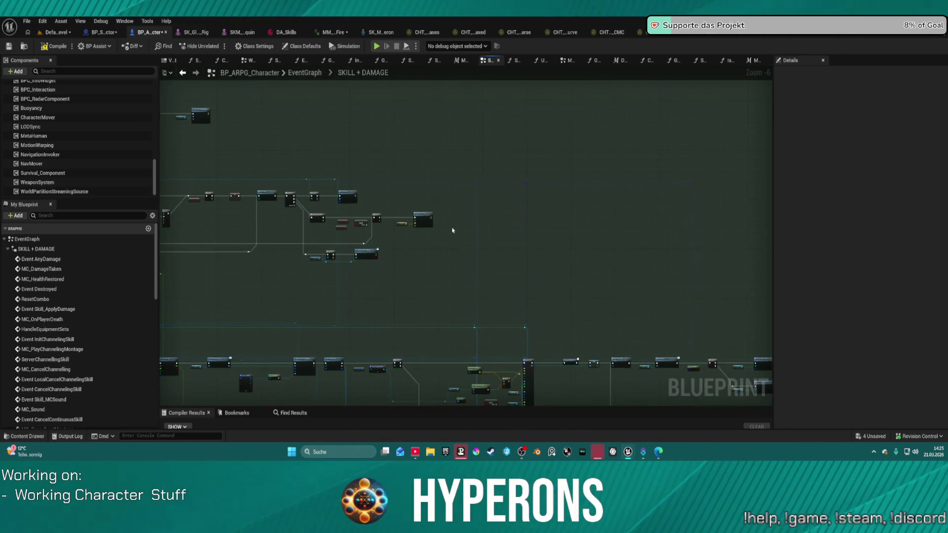
mouse_move(453, 230)
left_mouse_down()
mouse_move(769, 211)
mouse_move(543, 257)
mouse_move(515, 276)
left_mouse_up()
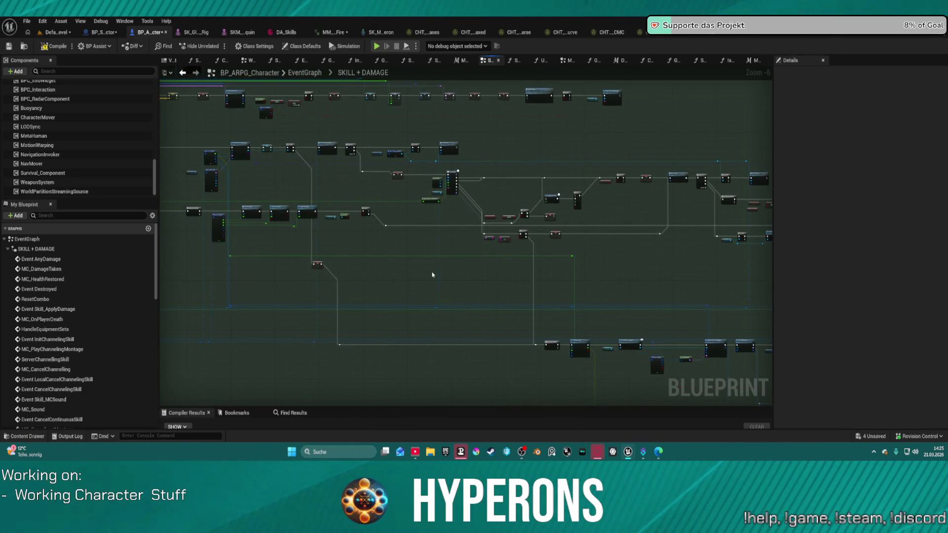
mouse_move(432, 275)
left_mouse_down()
mouse_move(645, 265)
mouse_move(656, 275)
mouse_move(775, 263)
left_mouse_up()
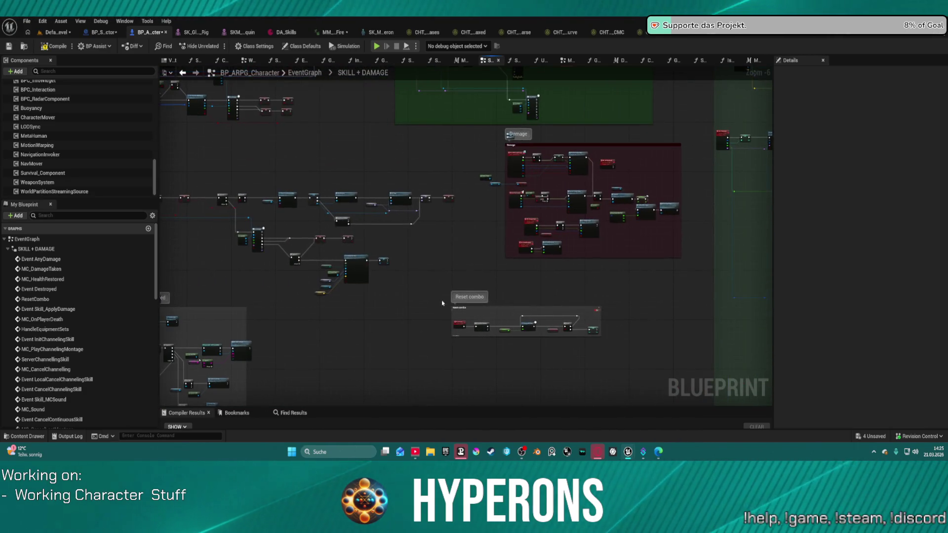
mouse_move(443, 304)
left_mouse_down()
mouse_move(637, 217)
mouse_move(734, 76)
left_mouse_up()
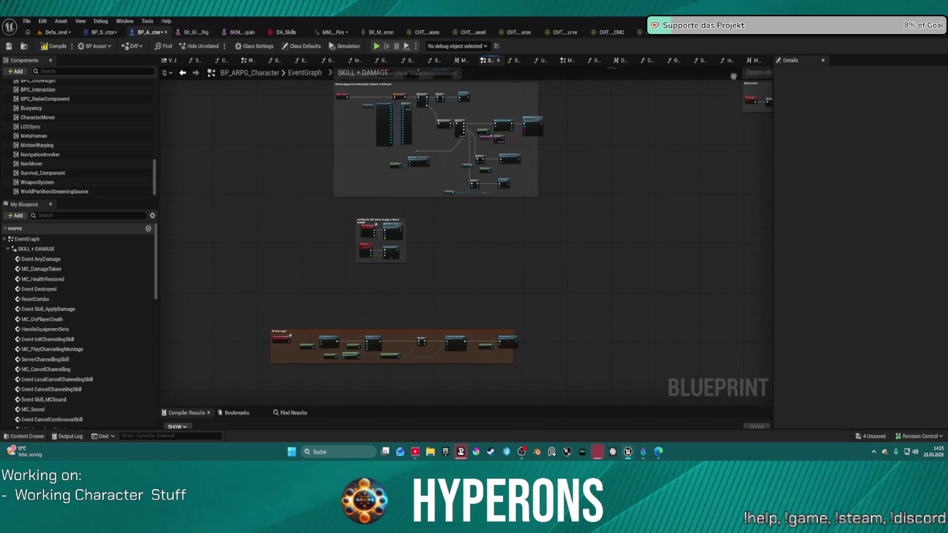
- Jump to the MC_OnPlayerDeath event and look over the Damage comment section
double_click(42, 319)
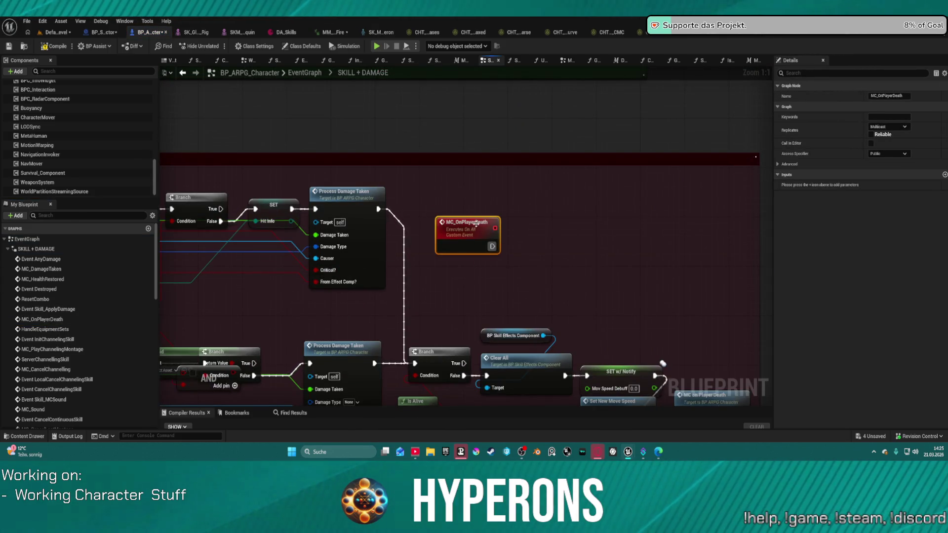
left_click(498, 260)
scroll(530, 266, "down", 4)
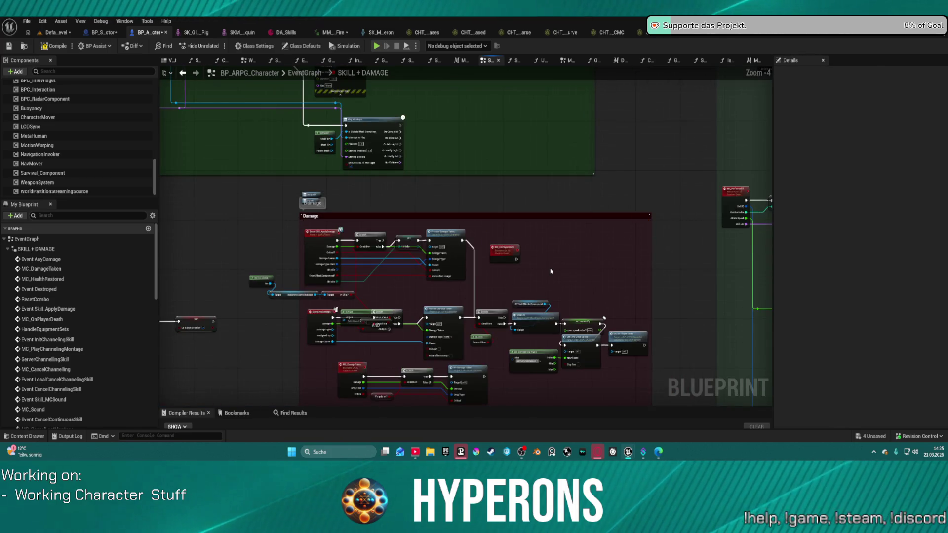
mouse_move(550, 268)
left_mouse_down()
mouse_move(534, 207)
mouse_move(239, 215)
left_mouse_up()
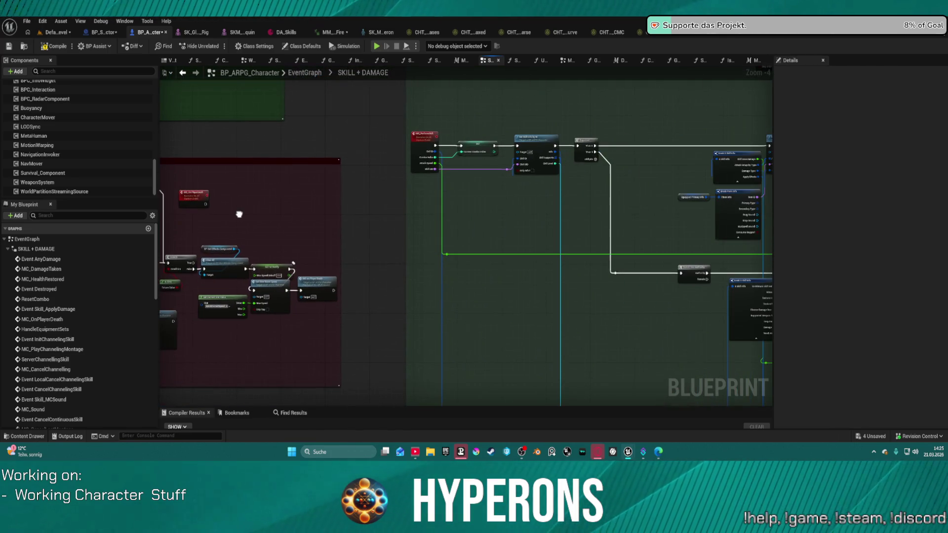
scroll(239, 214, "up", 2)
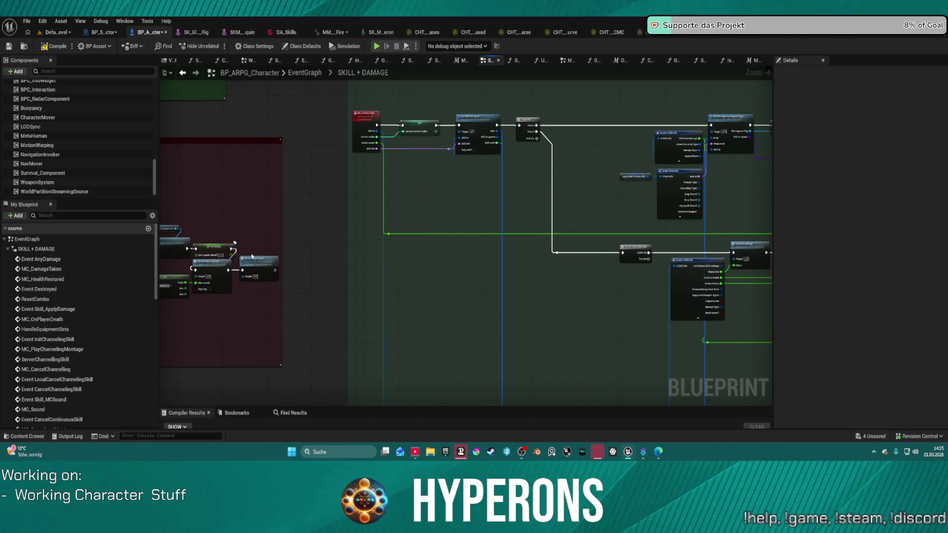
scroll(265, 269, "up", 3)
double_click(264, 270)
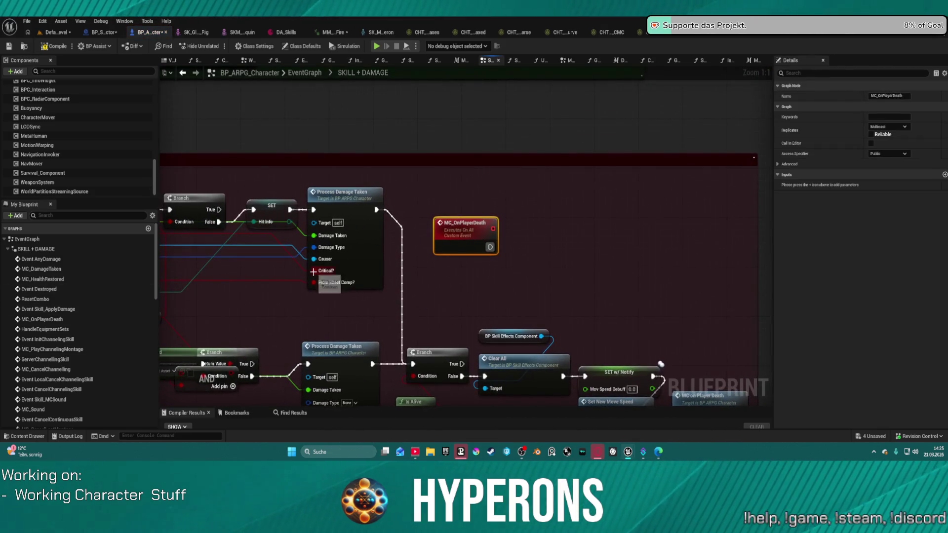
left_click_drag(499, 182, 492, 161)
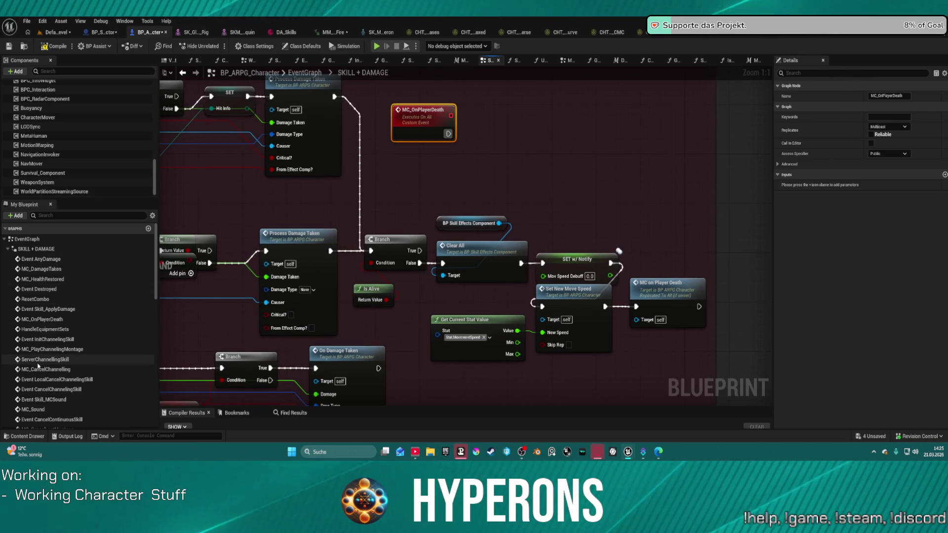
scroll(38, 366, "down", 1)
- Filter My Blueprint for 'death' and open the ProcessDamageTaken function graph
left_click(99, 216)
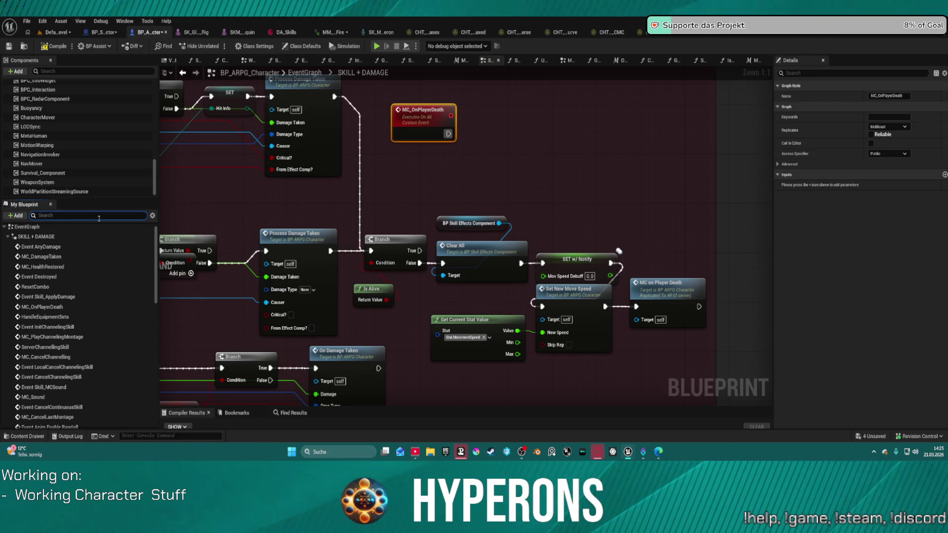
type("death")
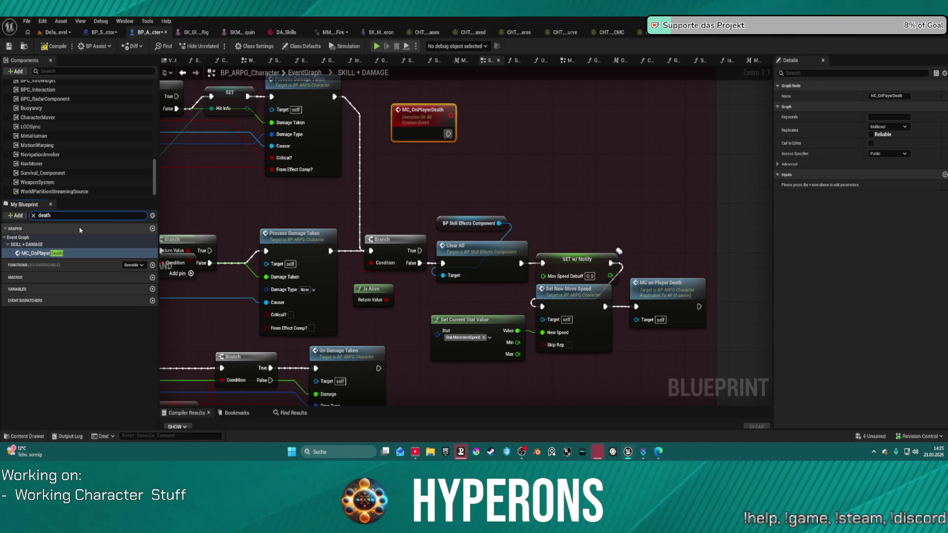
double_click(306, 141)
mouse_move(424, 230)
left_mouse_down()
mouse_move(344, 188)
mouse_move(5, 194)
mouse_move(343, 186)
mouse_move(345, 124)
mouse_move(412, 3)
left_mouse_up()
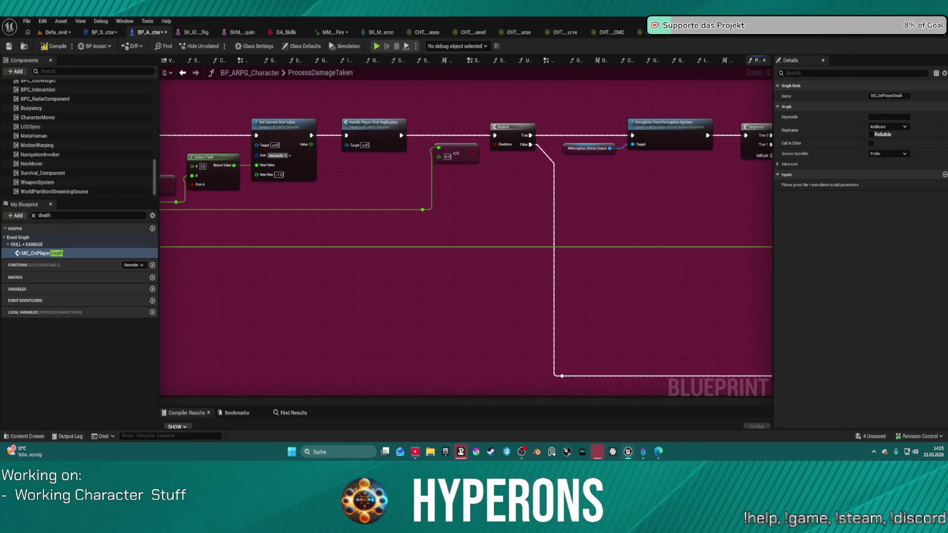
- Reveal the Branch nodes and open OnDamageTaken from the MC Damage Taken call
mouse_move(198, 213)
left_mouse_down()
mouse_move(491, 224)
mouse_move(444, 246)
mouse_move(407, 216)
mouse_move(367, 320)
mouse_move(385, 257)
mouse_move(397, 277)
mouse_move(423, 244)
mouse_move(182, 193)
mouse_move(267, 94)
mouse_move(402, 125)
mouse_move(369, 190)
mouse_move(362, 108)
left_mouse_up()
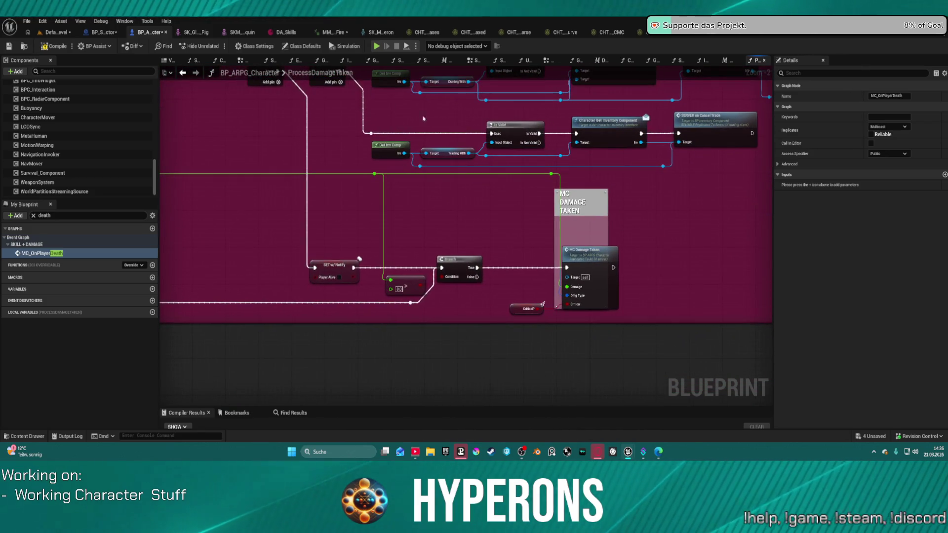
double_click(595, 270)
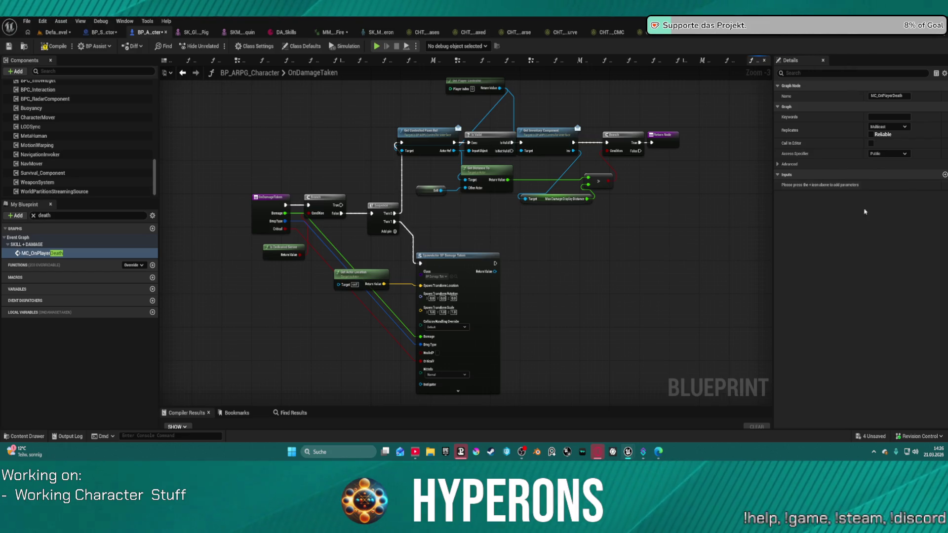
- Auto-arrange the OnDamageTaken graph into a horizontal chain and centre it in view
left_click(268, 208)
key("f")
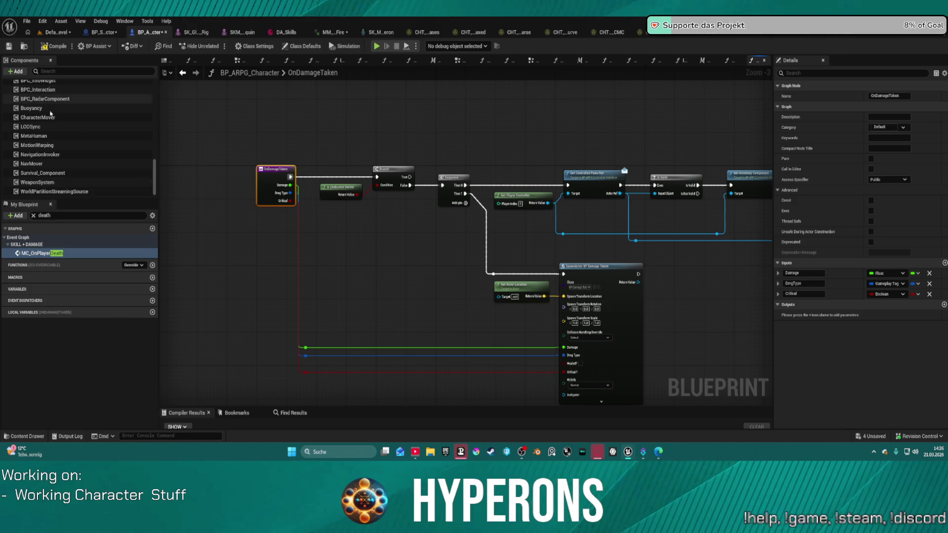
scroll(97, 172, "up", 4)
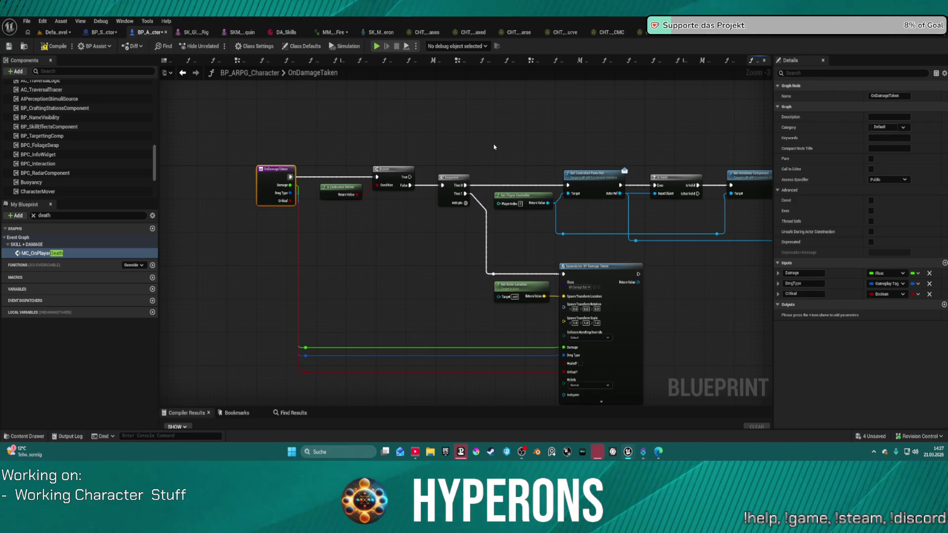
mouse_move(486, 189)
left_mouse_down()
mouse_move(538, 190)
mouse_move(451, 218)
mouse_move(466, 247)
mouse_move(438, 178)
mouse_move(348, 175)
left_mouse_up()
scroll(451, 217, "down", 1)
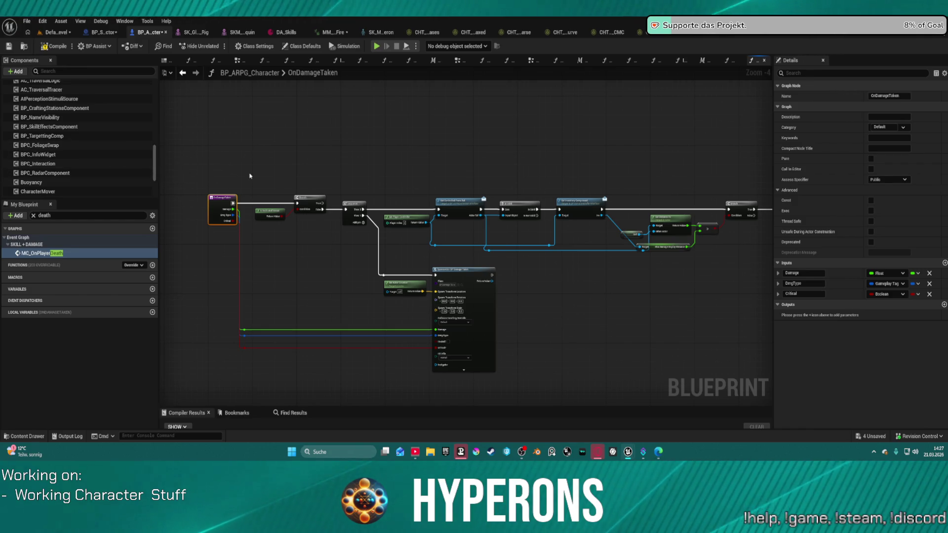
left_click_drag(298, 178, 457, 148)
mouse_move(398, 145)
left_mouse_down()
mouse_move(369, 132)
mouse_move(490, 134)
mouse_move(395, 143)
left_mouse_up()
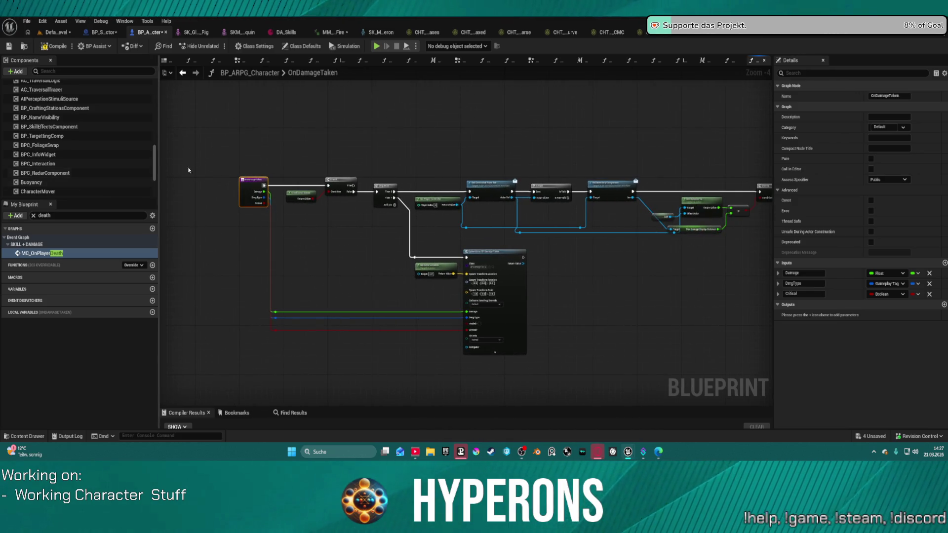
- Collapse the SkeletalMesh component tree in the Components panel
scroll(83, 114, "up", 3)
scroll(83, 115, "up", 5)
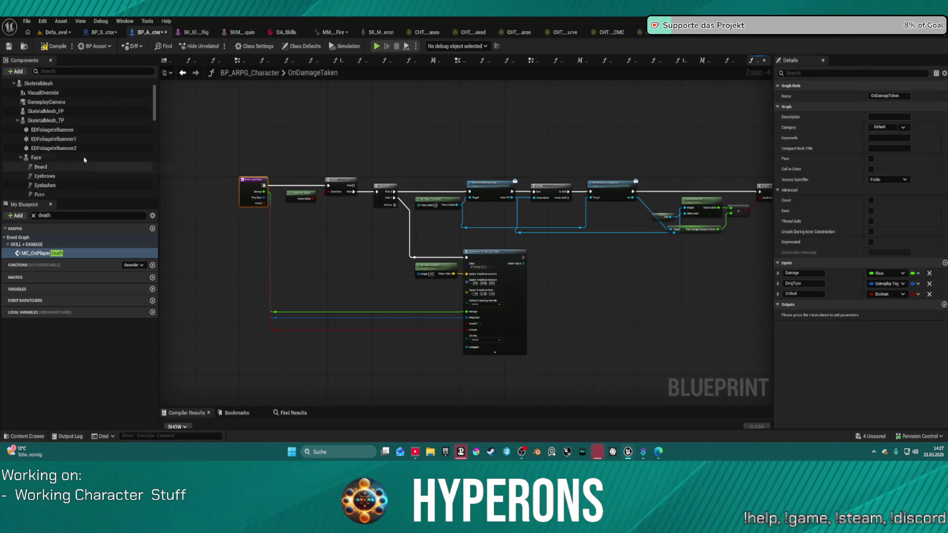
left_click(13, 103)
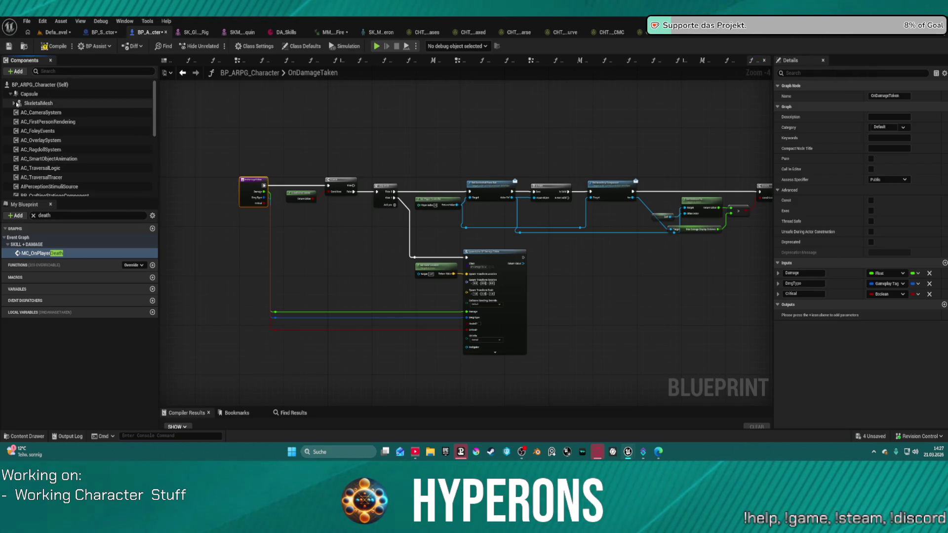
scroll(108, 136, "down", 1)
scroll(108, 137, "down", 2)
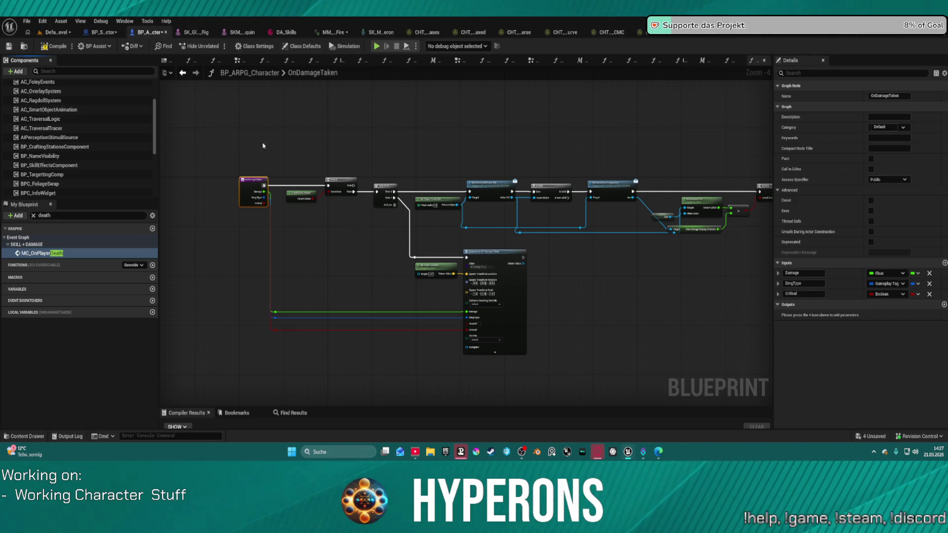
key("F7")
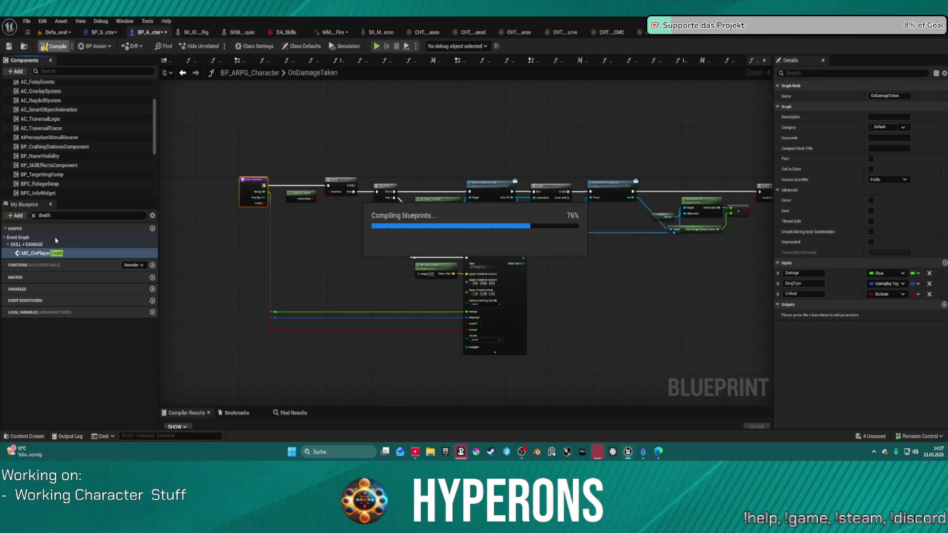
left_click(33, 216)
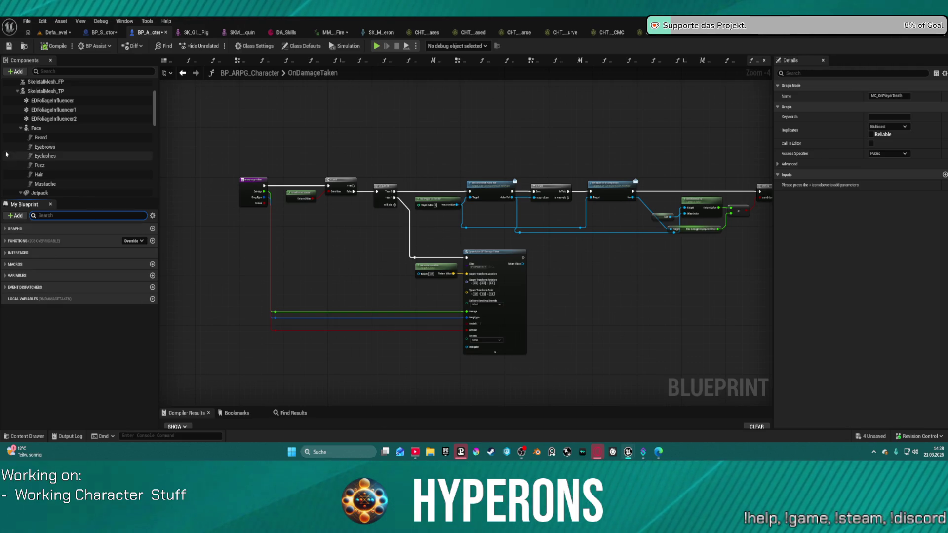
left_click(19, 129)
left_click(17, 92)
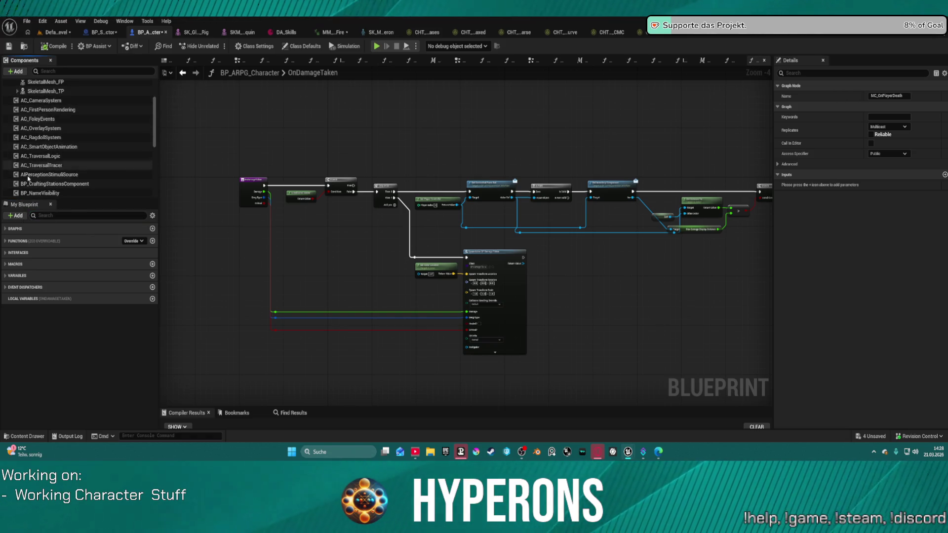
scroll(74, 163, "up", 3)
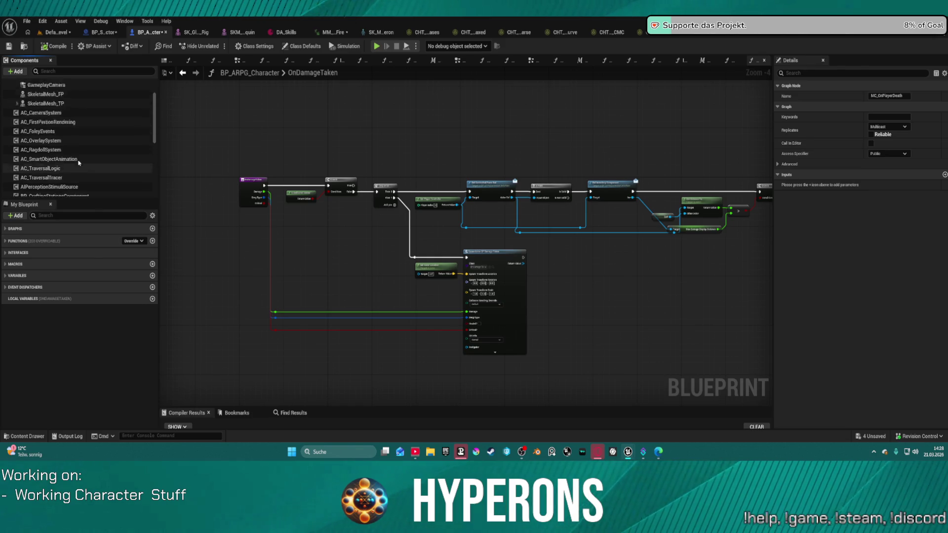
scroll(106, 154, "down", 3)
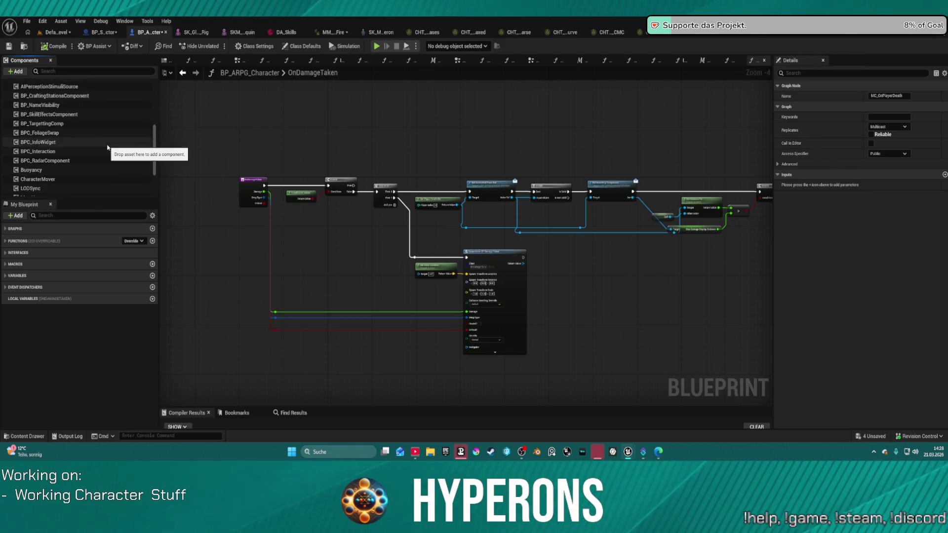
scroll(116, 159, "up", 3)
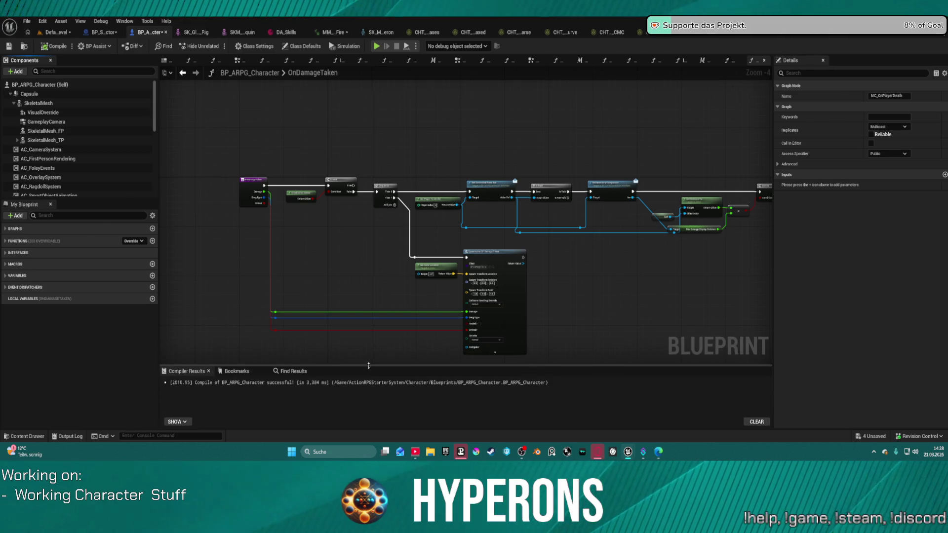
- Focus the My Blueprint member search and scroll down through the component list
mouse_move(633, 459)
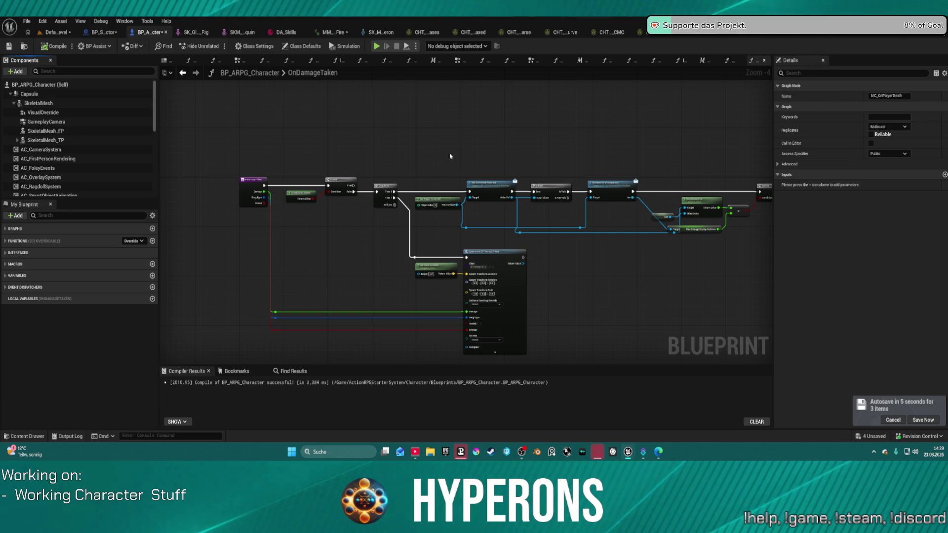
left_click(78, 218)
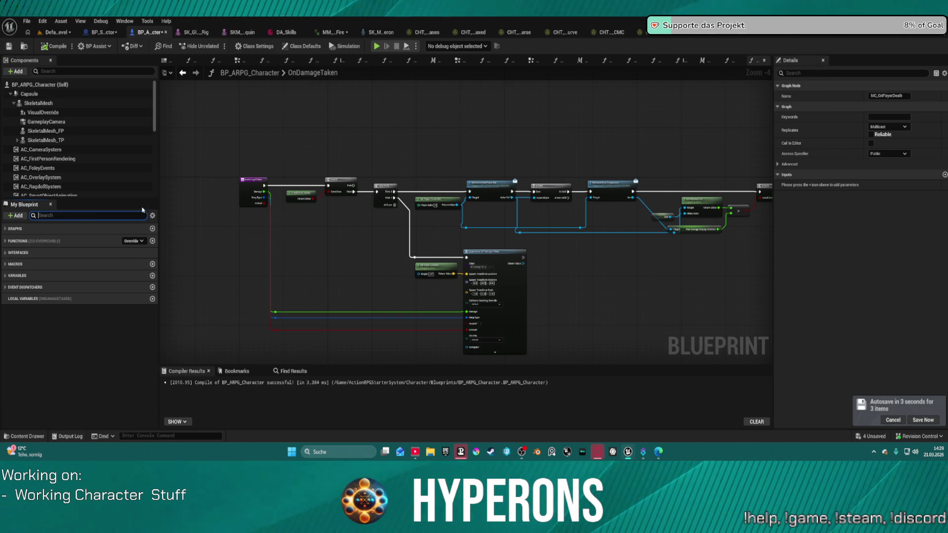
scroll(108, 181, "down", 2)
scroll(108, 180, "down", 3)
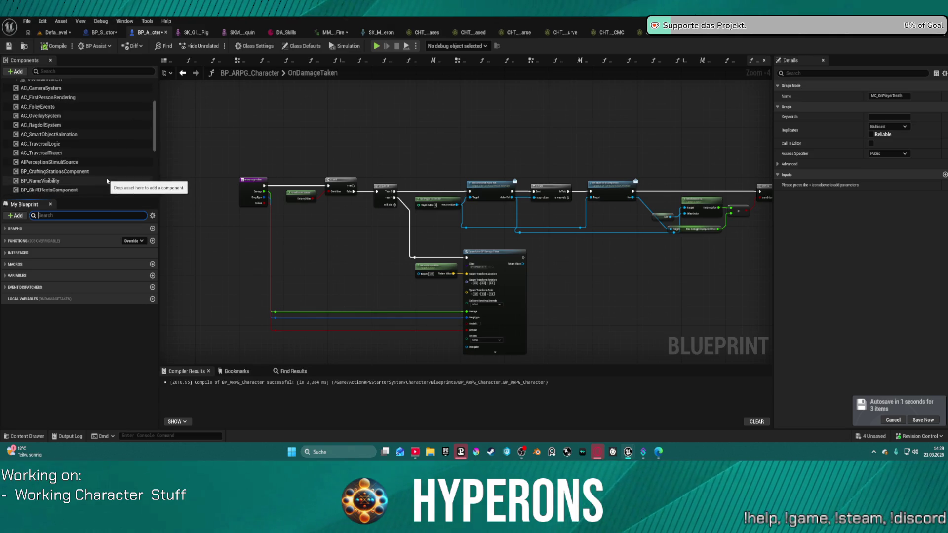
scroll(109, 183, "down", 2)
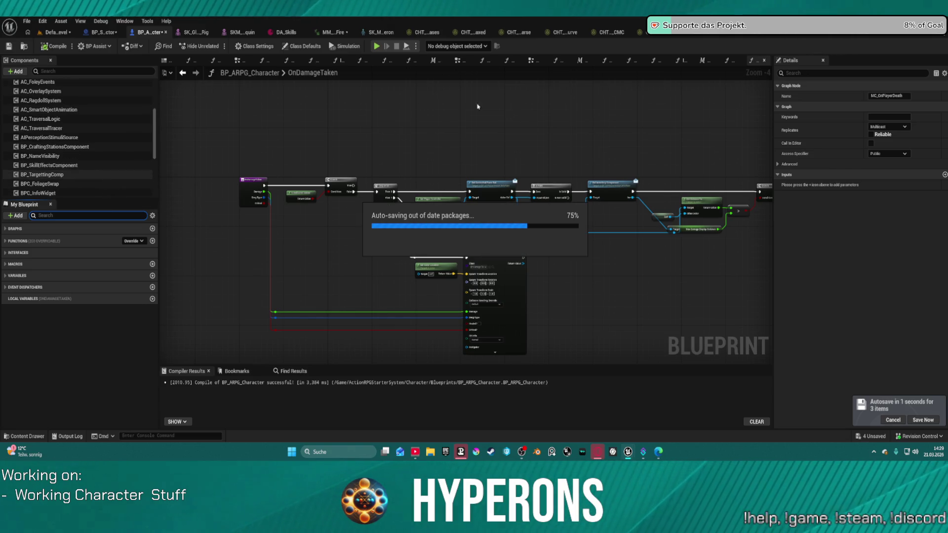
left_click(531, 60)
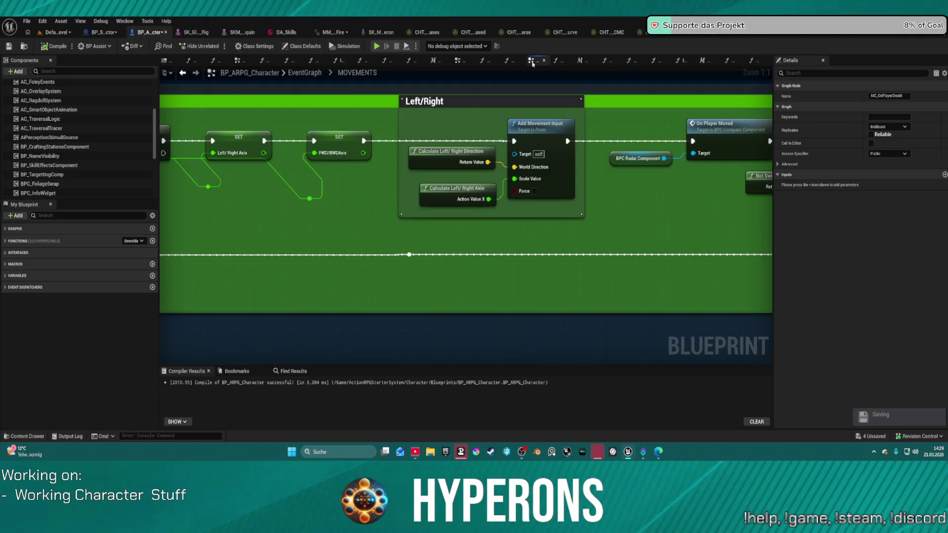
scroll(439, 145, "down", 5)
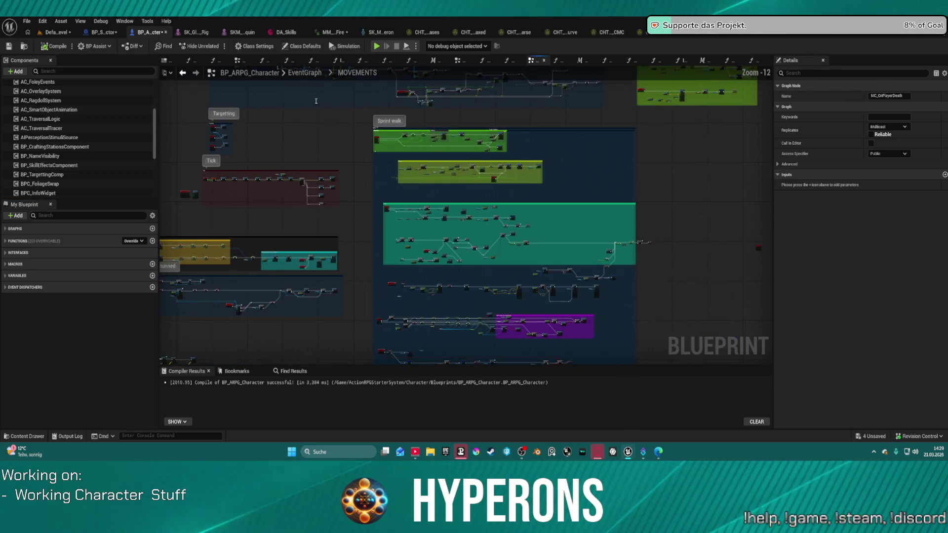
key("shift+1")
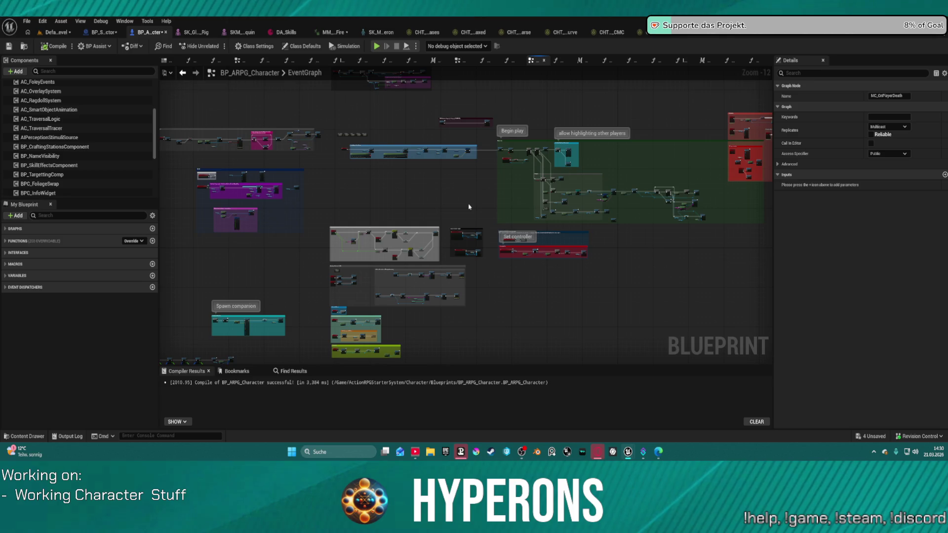
mouse_move(470, 207)
left_mouse_down()
mouse_move(587, 120)
mouse_move(514, 261)
left_mouse_up()
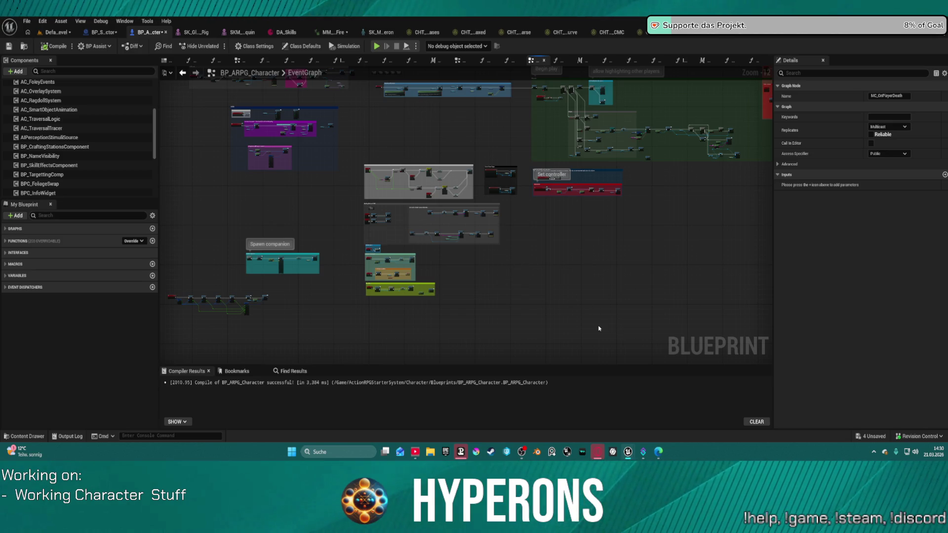
mouse_move(504, 200)
left_mouse_down()
mouse_move(510, 224)
mouse_move(491, 255)
left_mouse_up()
scroll(510, 224, "up", 2)
scroll(491, 255, "up", 6)
left_click_drag(442, 226, 614, 328)
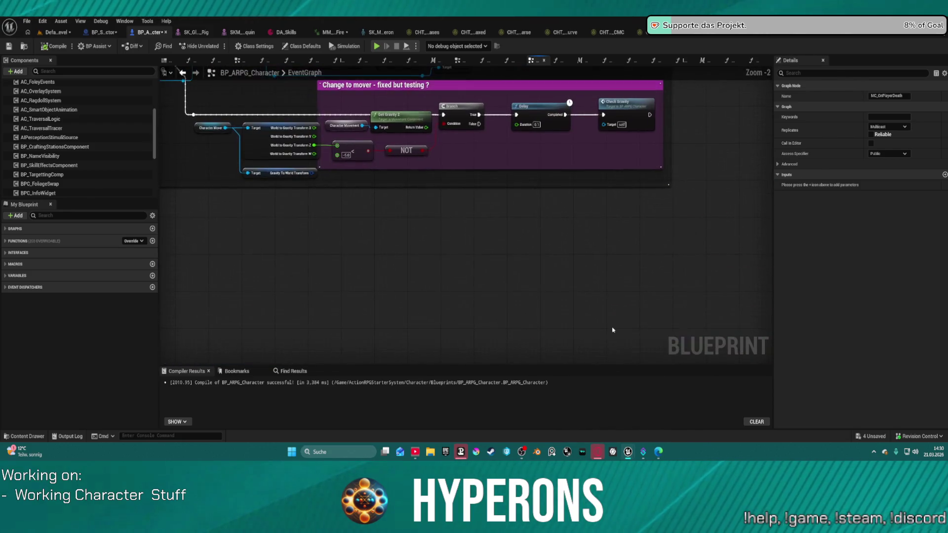
scroll(459, 250, "down", 4)
scroll(605, 175, "up", 2)
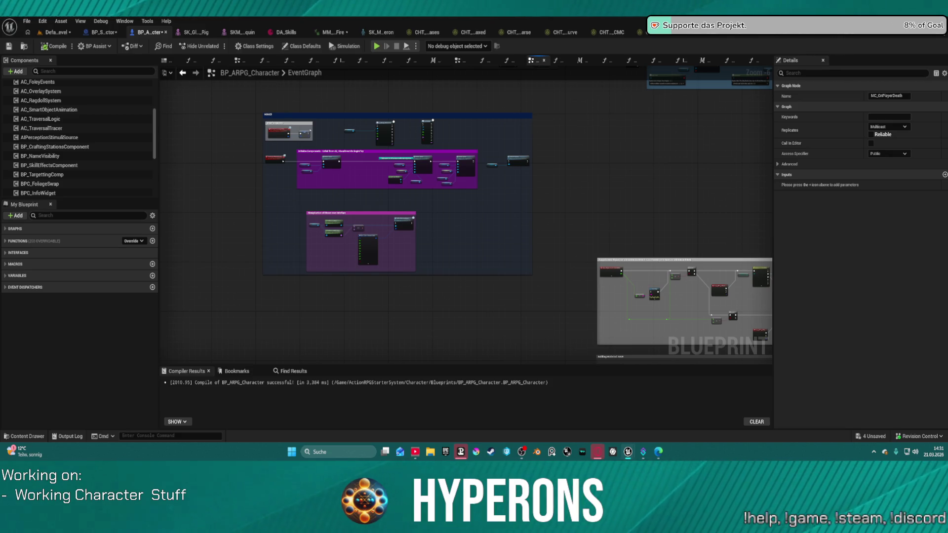
- Select SkeletalMesh_TP at the top of the Components panel to show its mesh and anim class
scroll(84, 148, "up", 5)
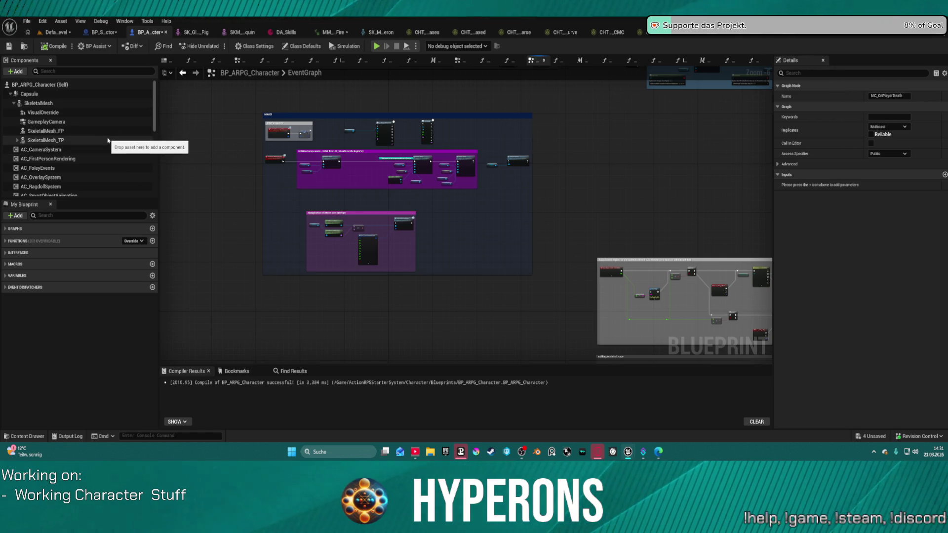
left_click(107, 141)
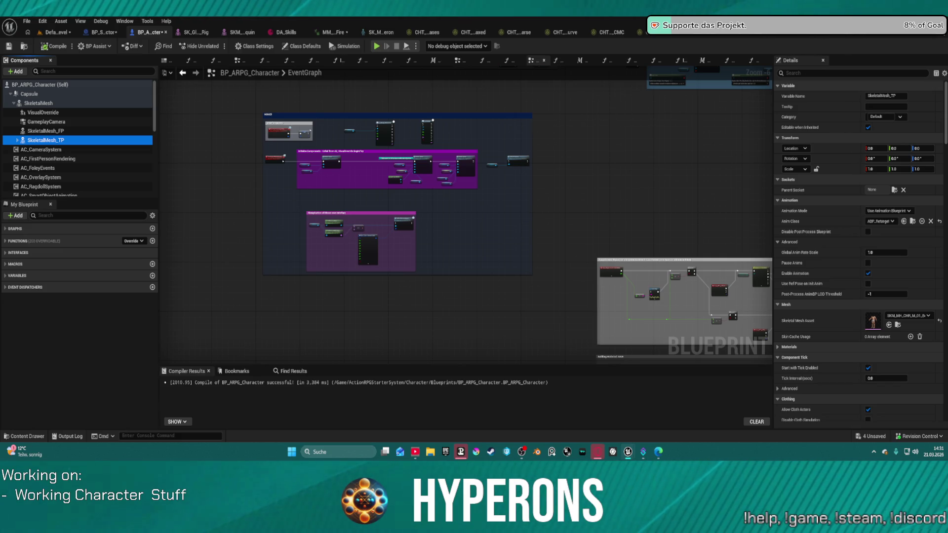
left_click(39, 33)
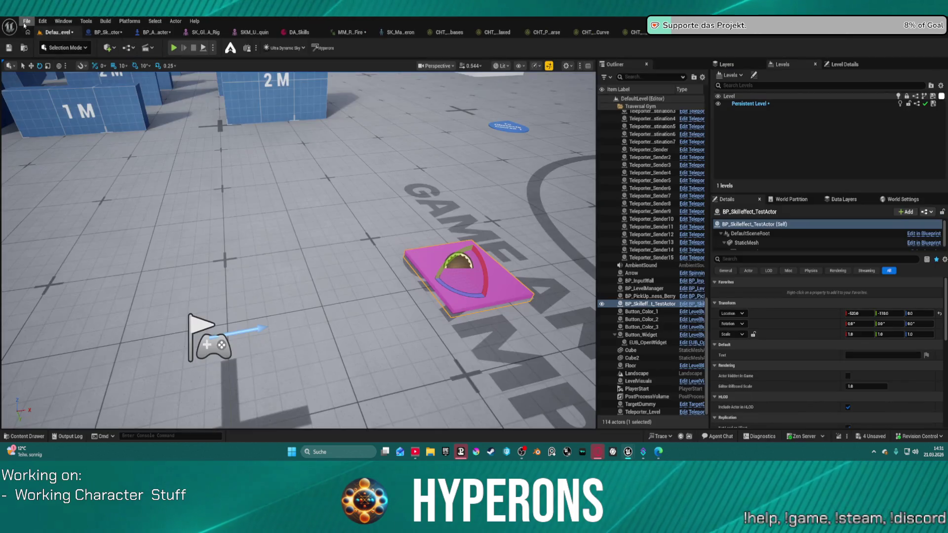
left_click(26, 23)
mouse_move(99, 77)
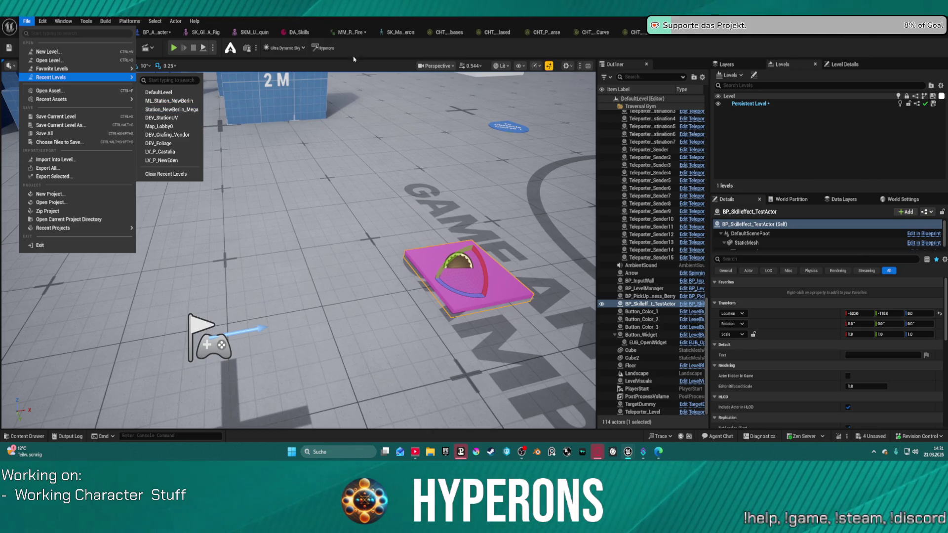
left_click(380, 43)
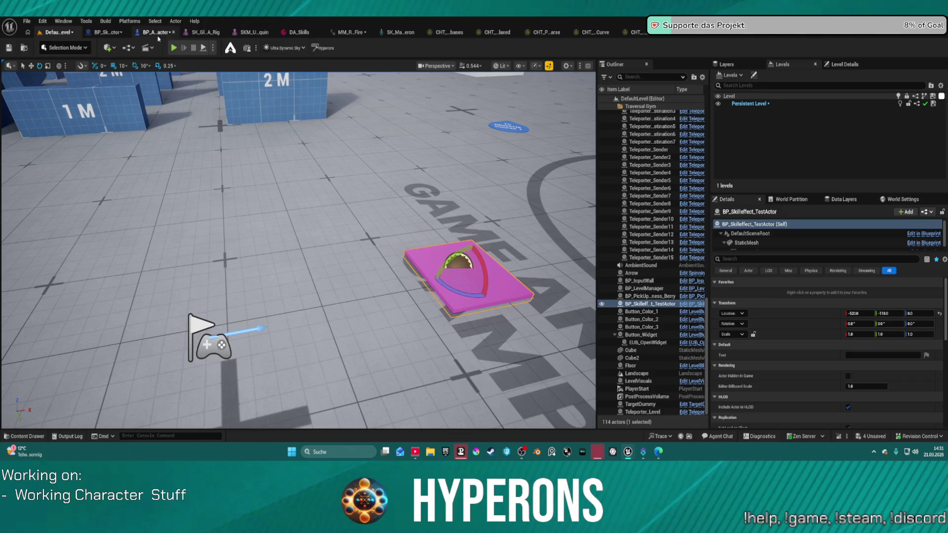
left_click(156, 32)
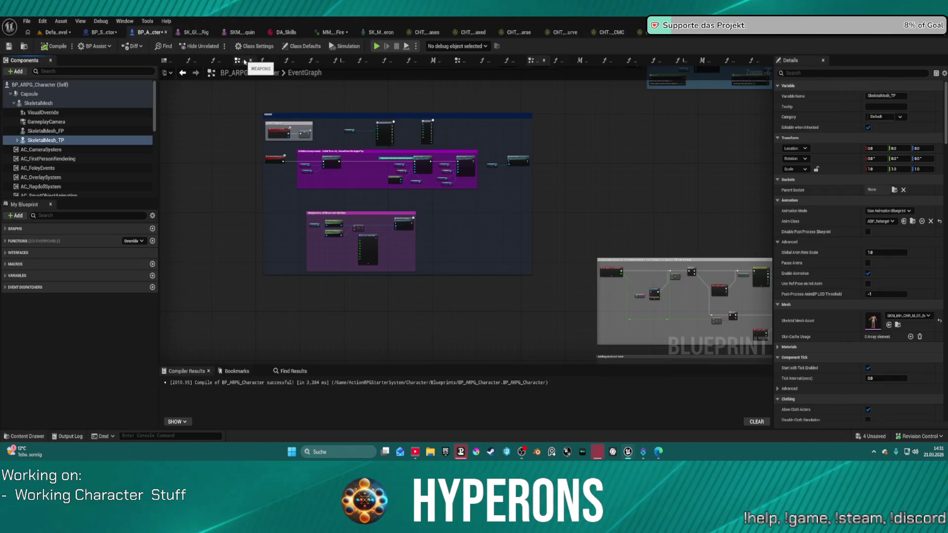
- Jump to the Set members in Character Default Inputs node and view the blue comment group
scroll(554, 158, "down", 6)
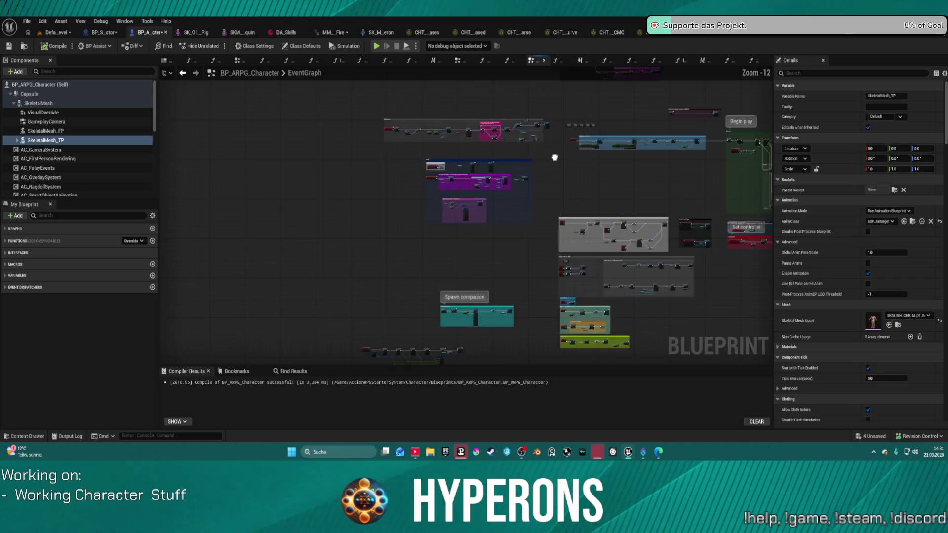
scroll(394, 242, "up", 10)
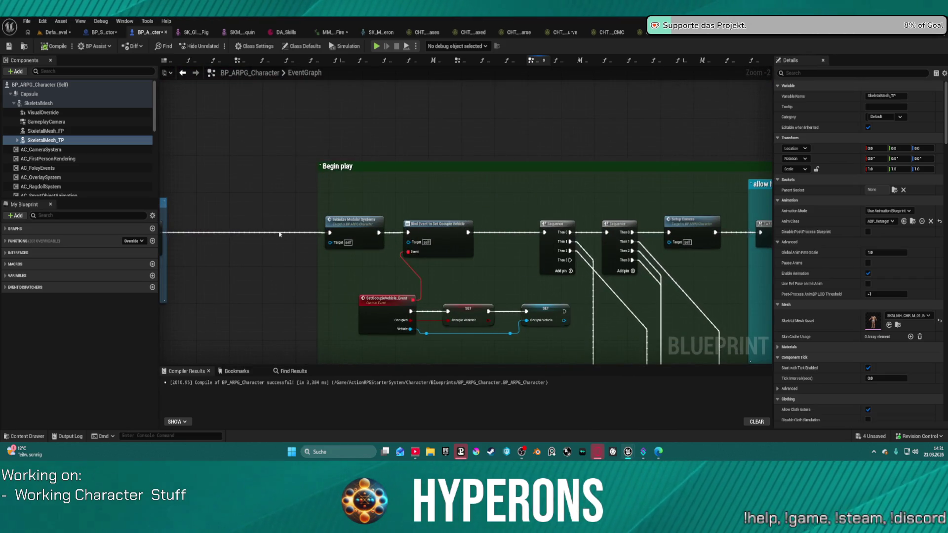
double_click(280, 233)
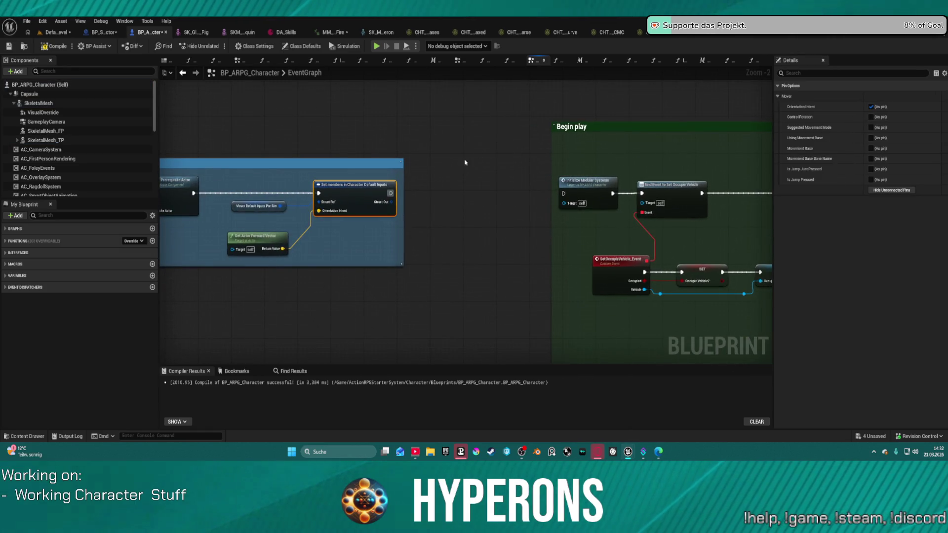
scroll(354, 161, "down", 4)
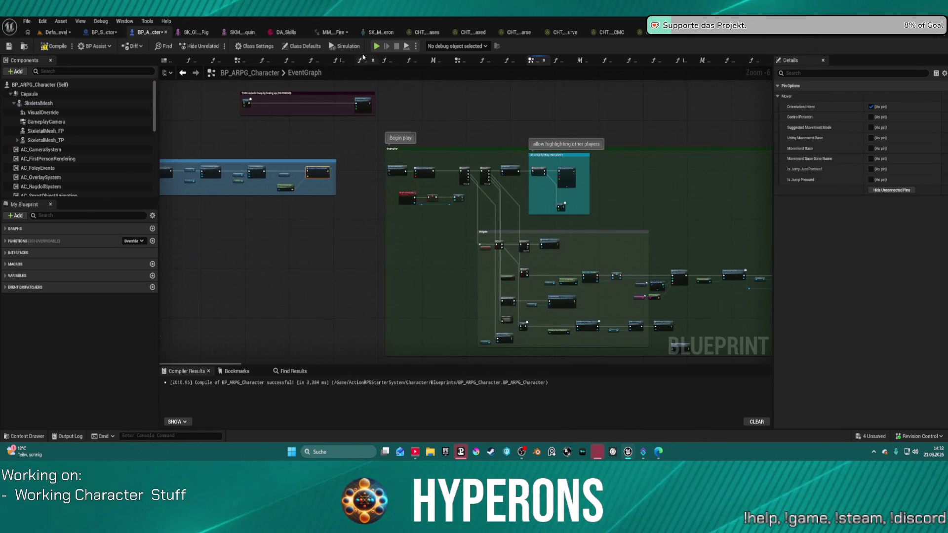
left_click_drag(316, 175, 485, 178)
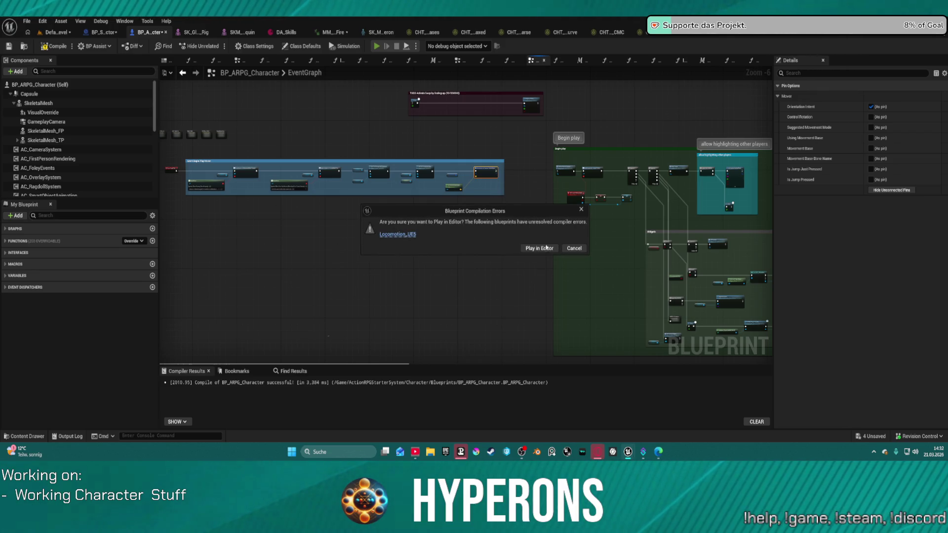
- Play despite the compiler errors, walk forward briefly, then relaunch in the editor viewport
left_click(545, 248)
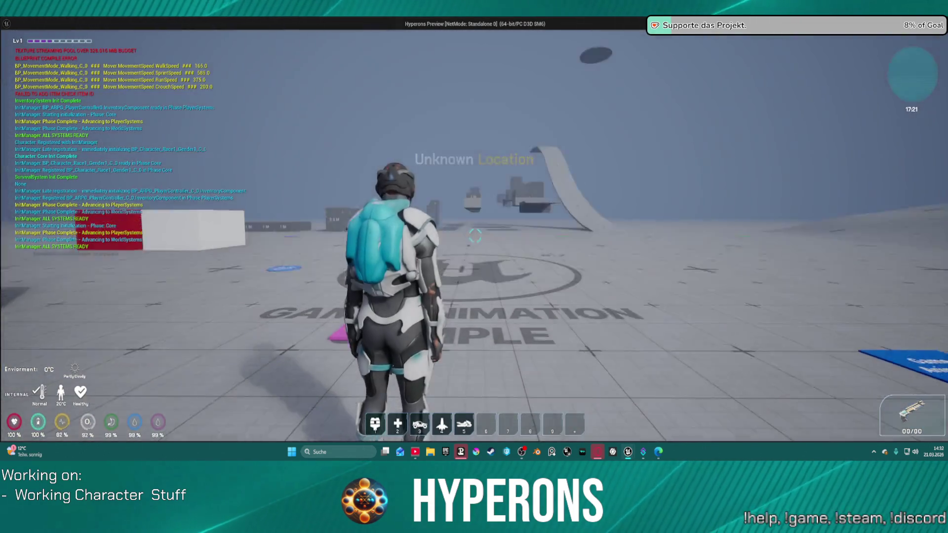
key("w")
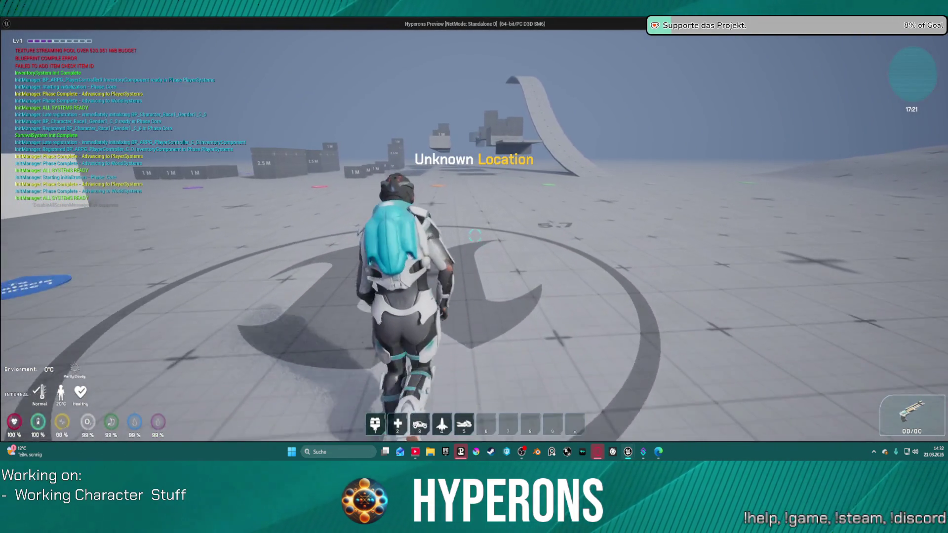
key("Escape")
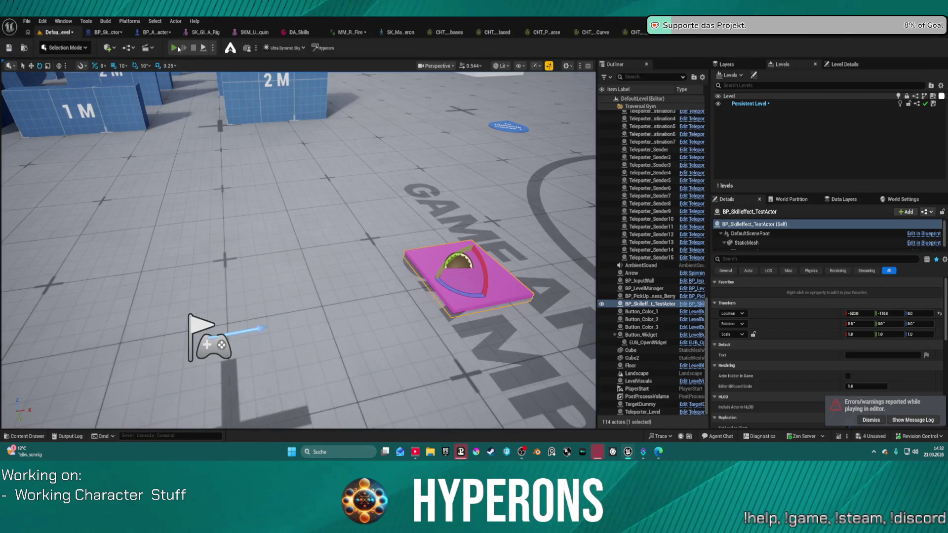
key("alt+p")
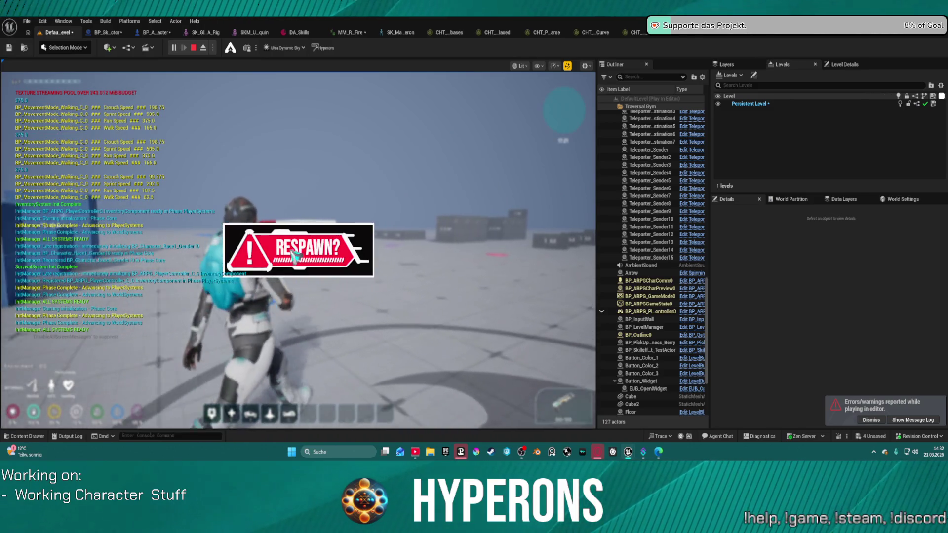
- Respawn the character and walk it onto the magenta pad
left_click(295, 256)
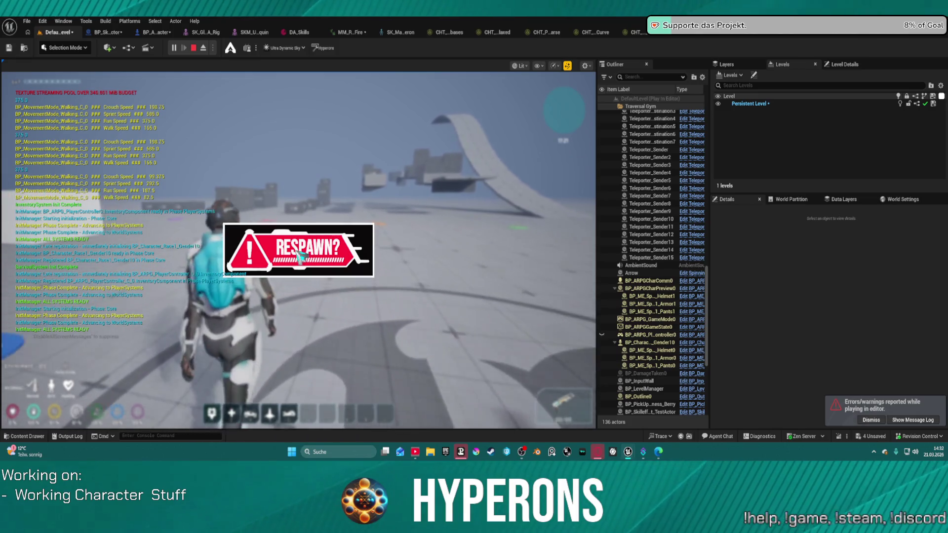
left_click(299, 254)
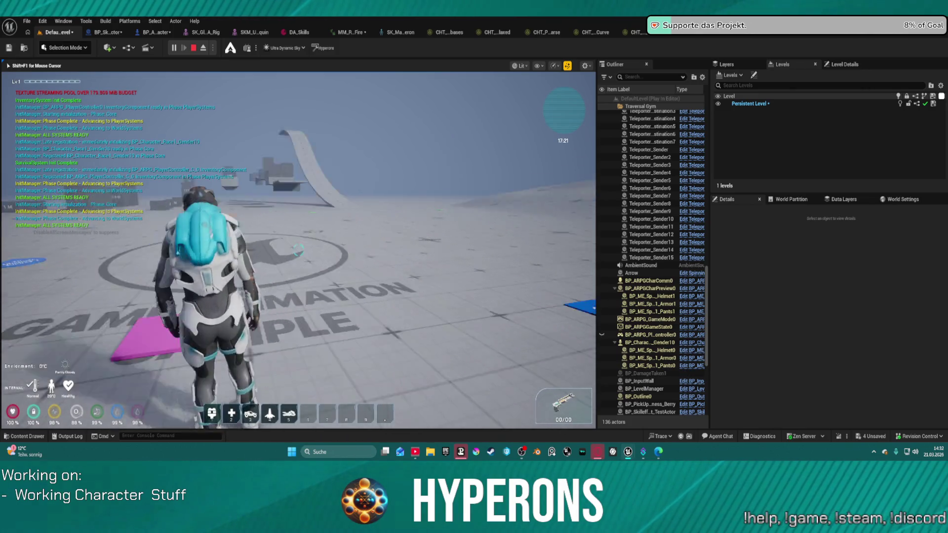
key("w")
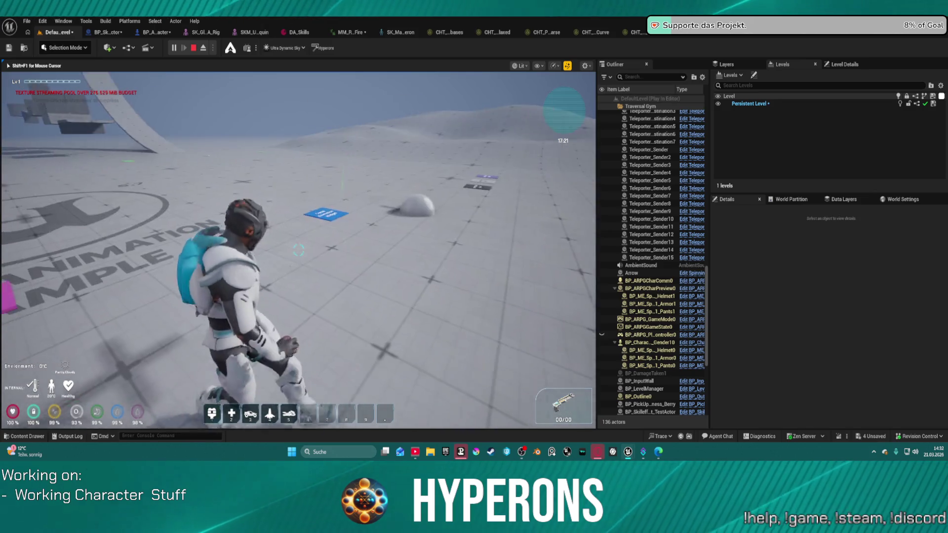
key("w")
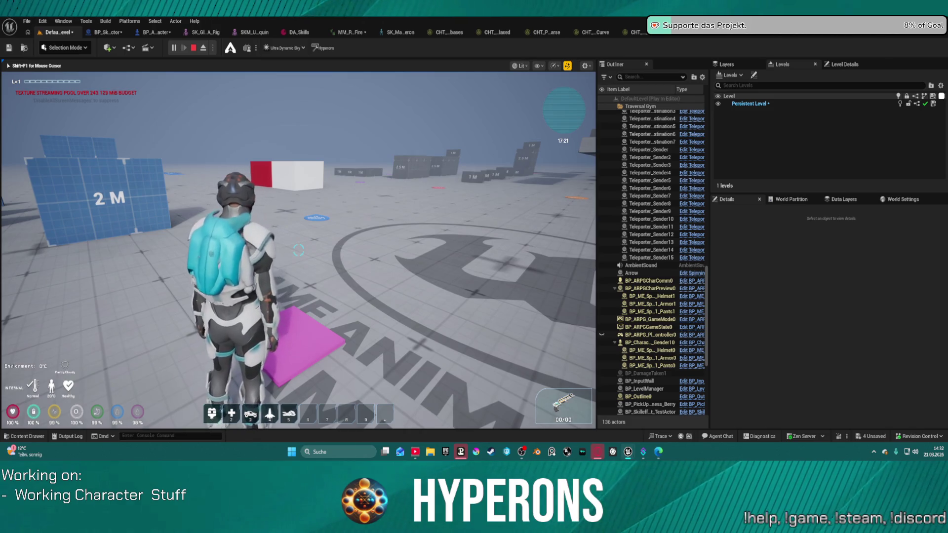
key("w")
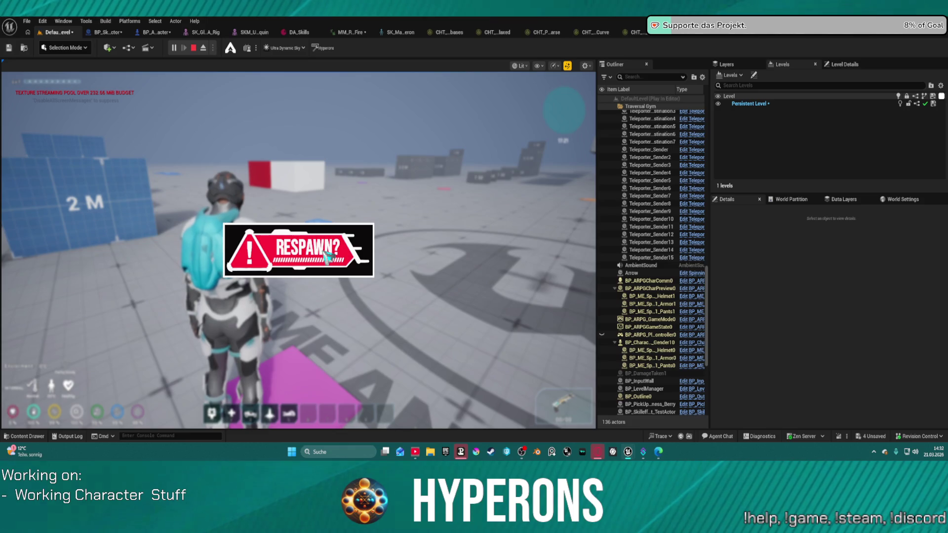
- Respawn again, run up and climb over the blue wall, then stop the session
left_click(326, 255)
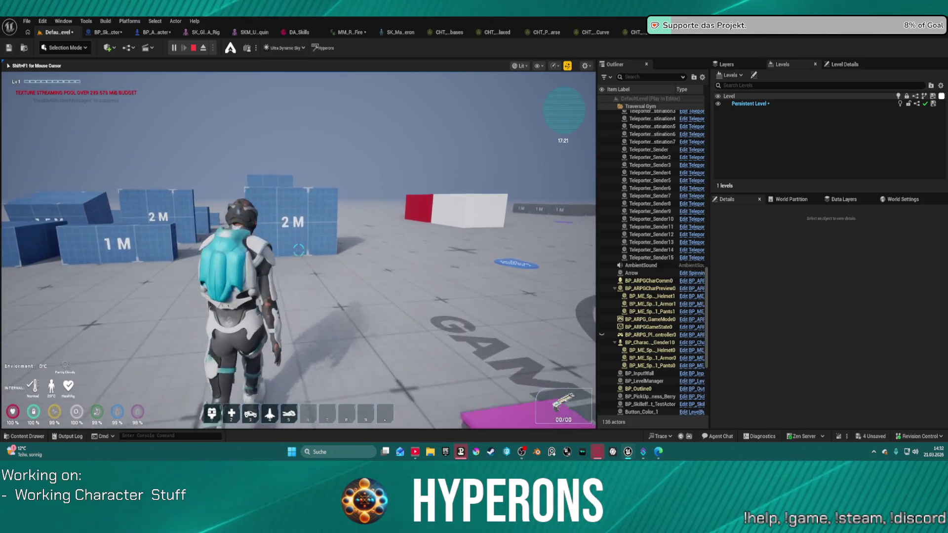
key("w")
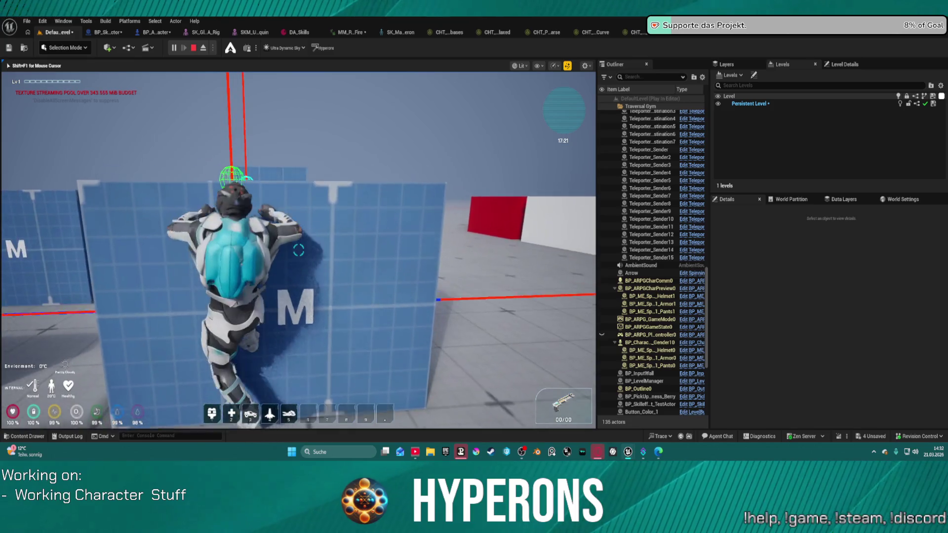
key("w")
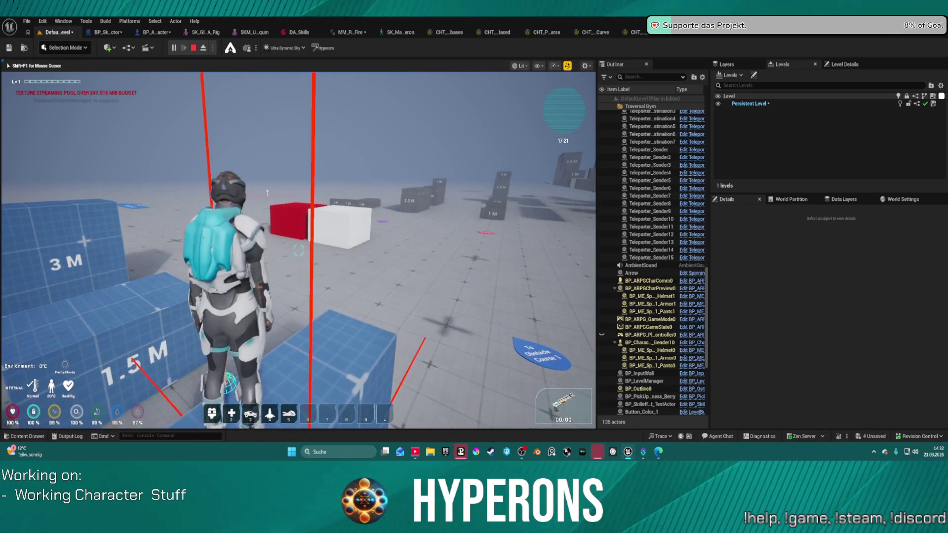
key("Escape")
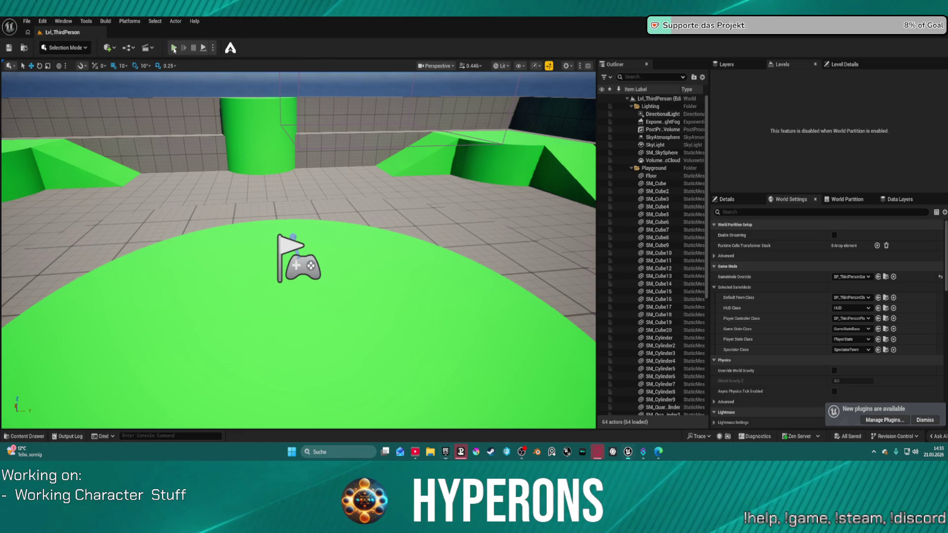
- Play Lvl_ThirdPerson and walk the rifle character around with WASD toward the wall, then stop
key("alt+p")
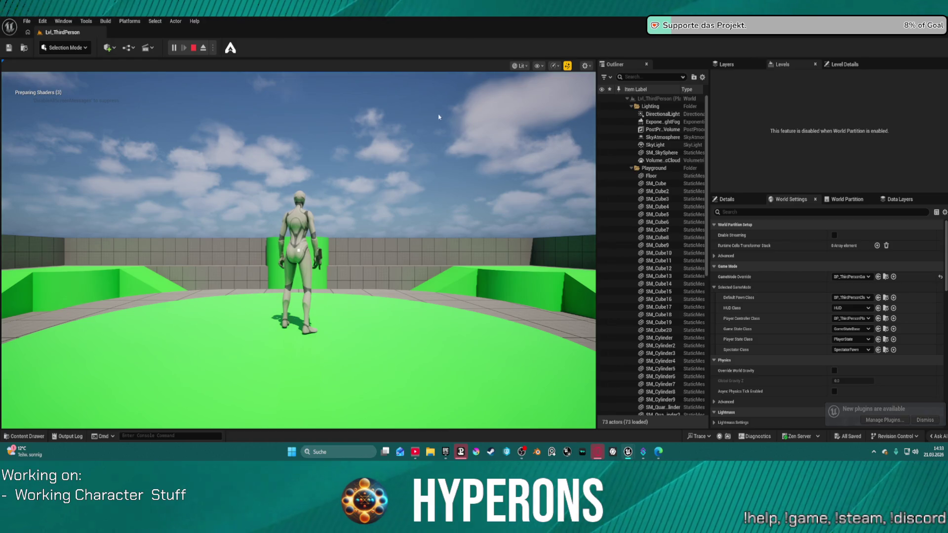
left_click(443, 134)
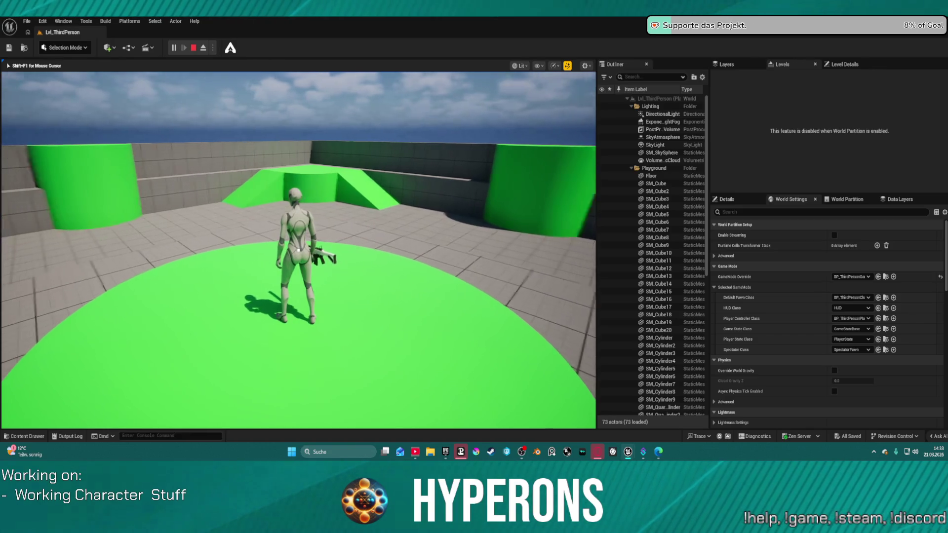
key("a")
key("d")
key("s")
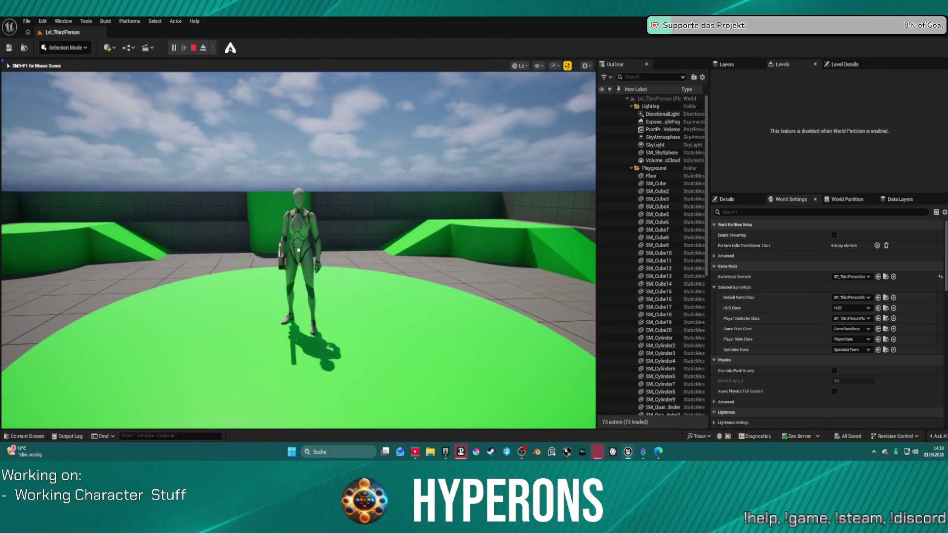
key("w")
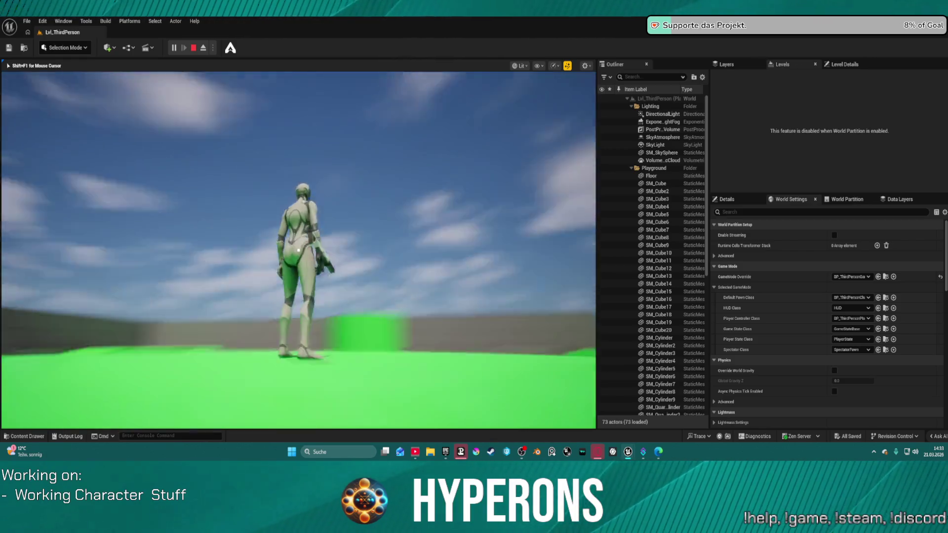
key("s")
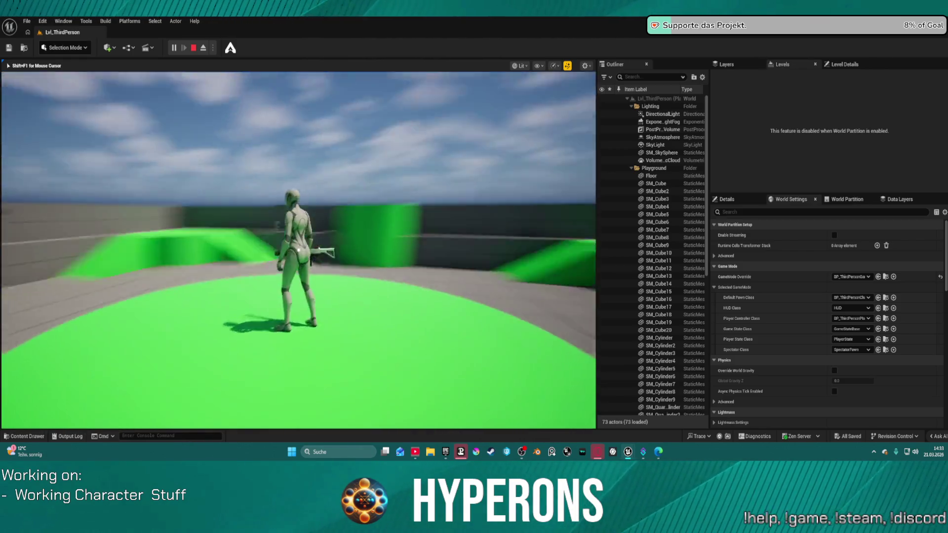
key("w")
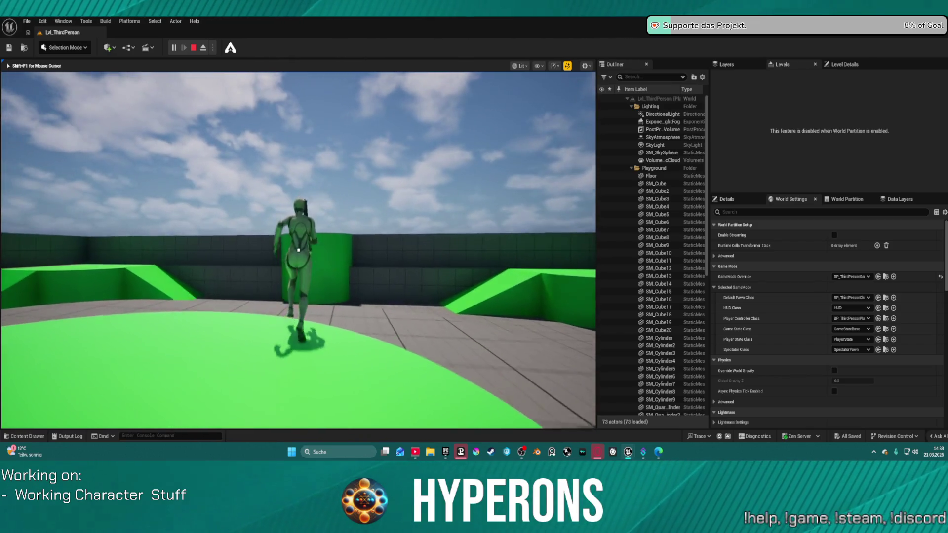
key("d")
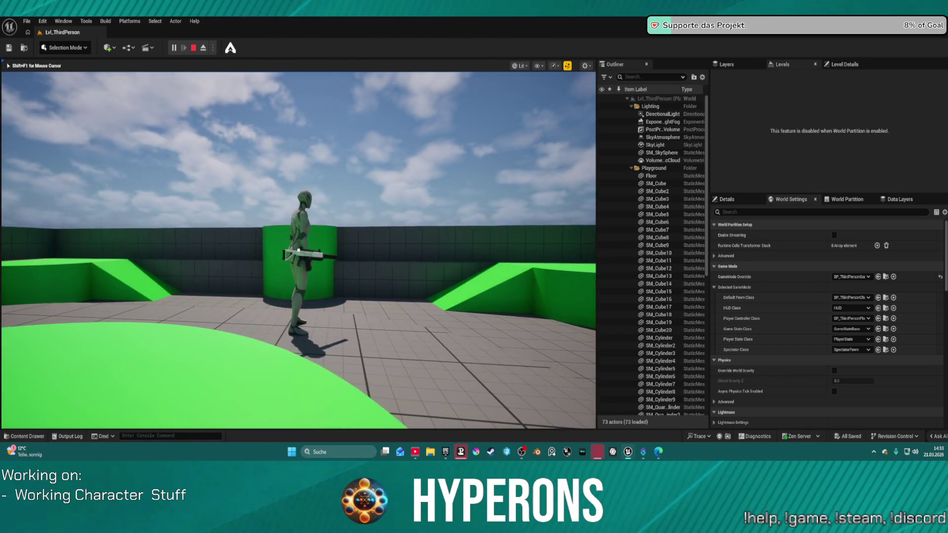
key("w")
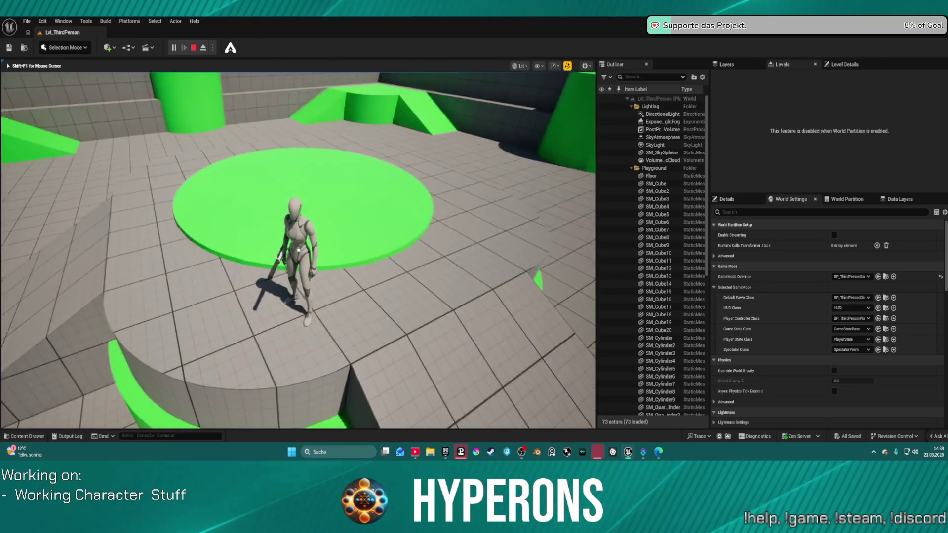
key("w")
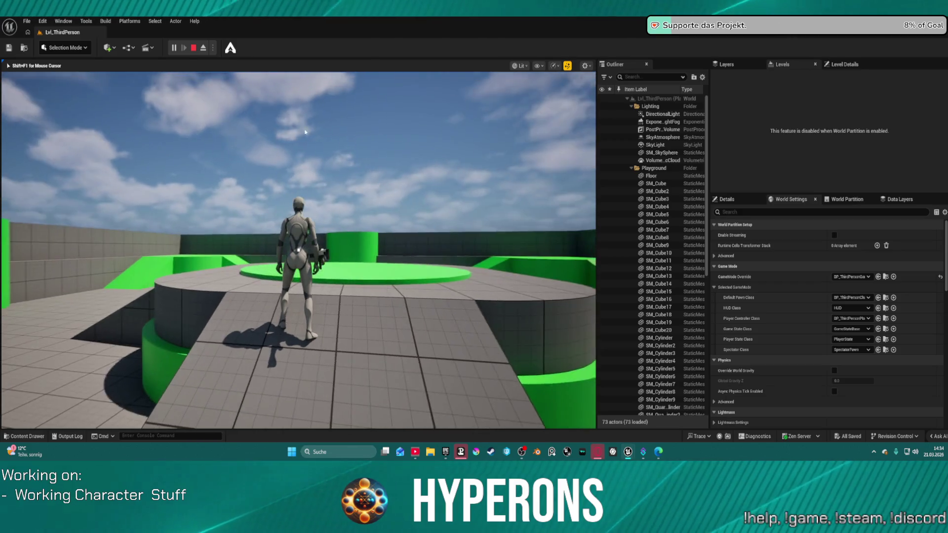
key("Escape")
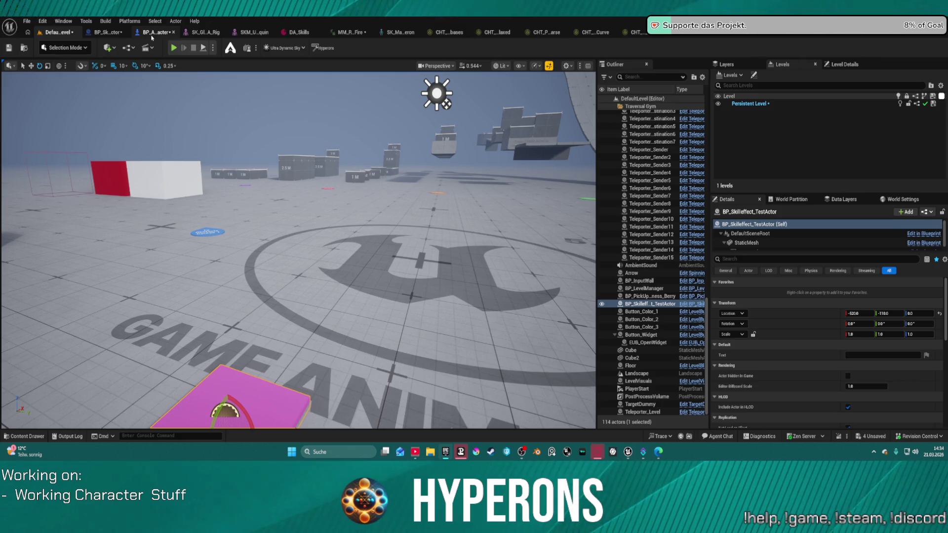
- Switch to the BP_ARPG_Character Blueprint and bring up the Content Drawer
left_click(152, 32)
scroll(77, 149, "down", 5)
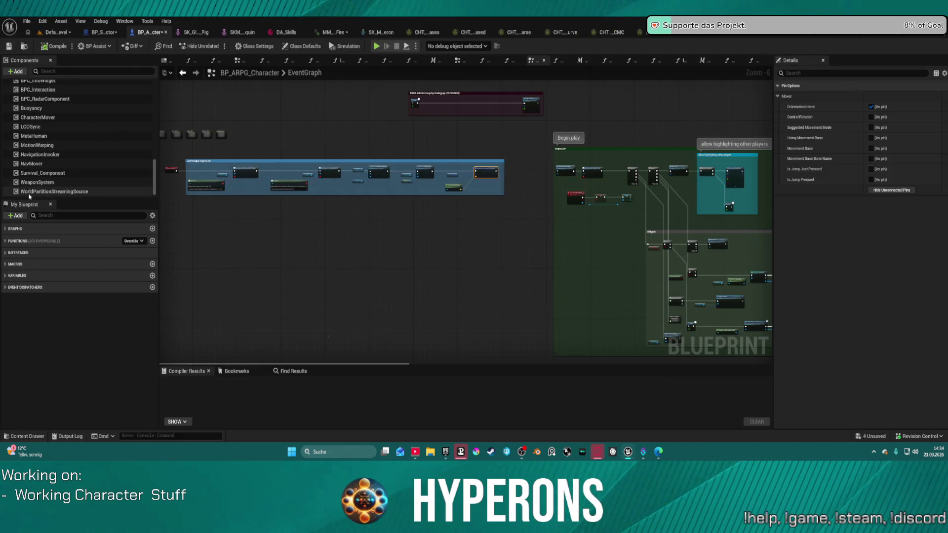
key("ctrl+space")
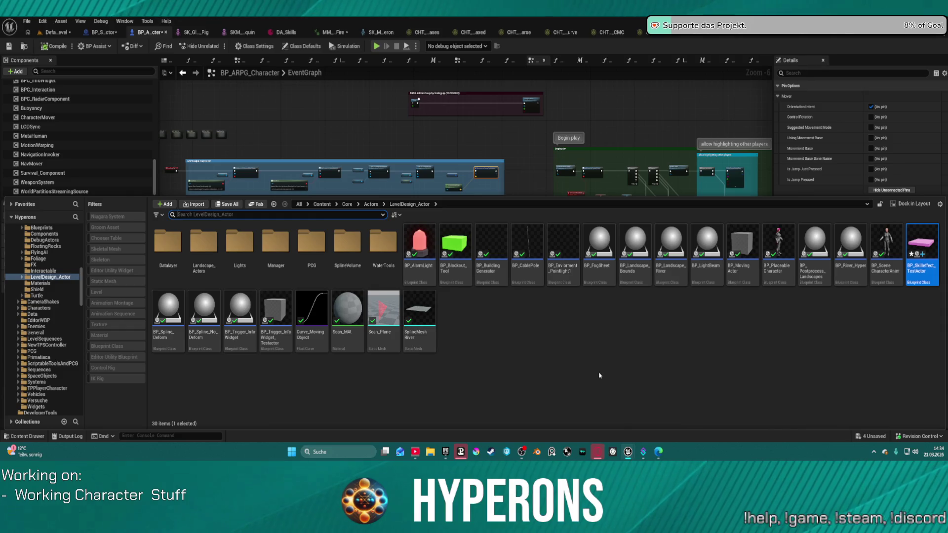
scroll(44, 346, "down", 15)
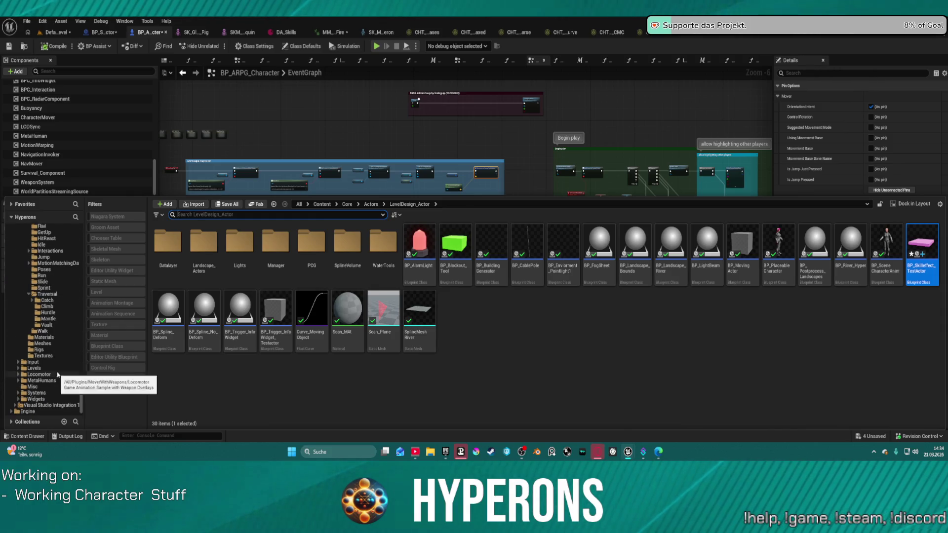
scroll(52, 296, "up", 6)
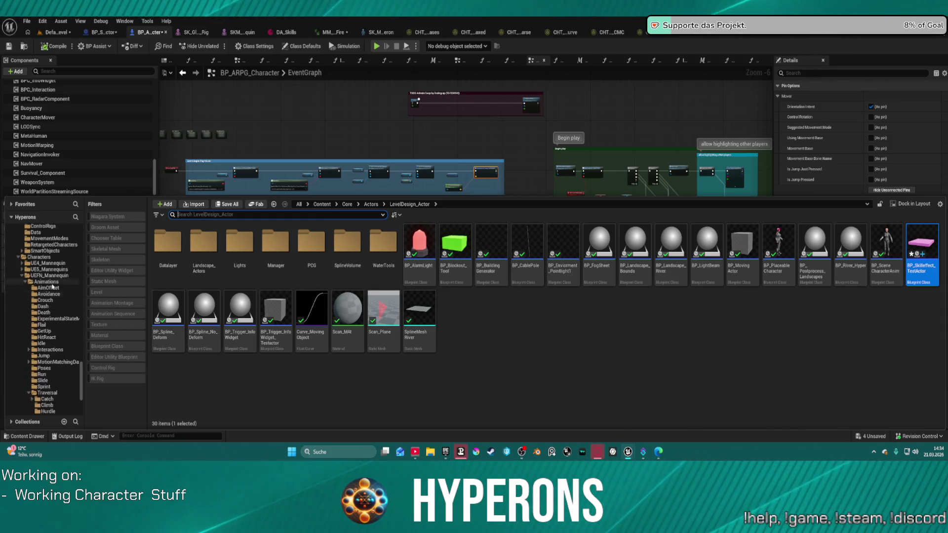
scroll(49, 306, "down", 3)
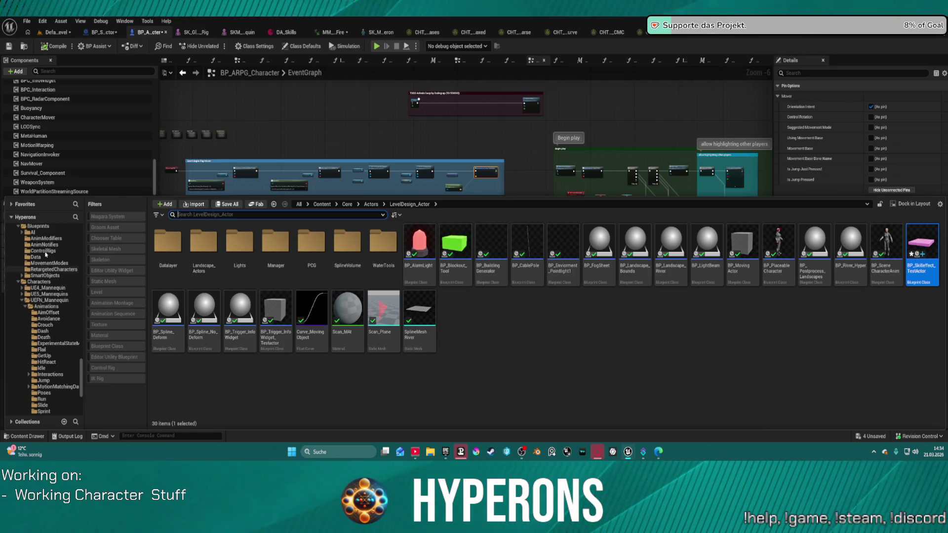
scroll(53, 319, "down", 4)
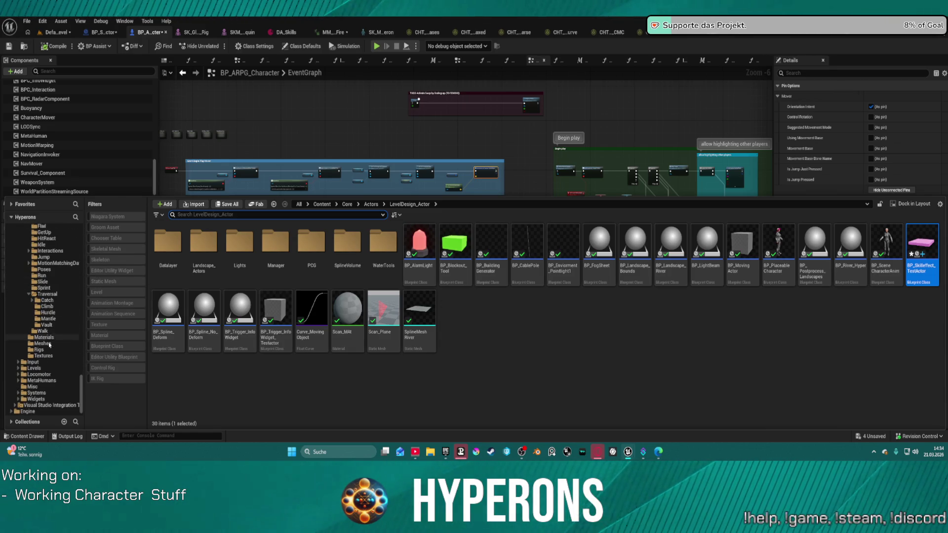
- Browse from MetaHumans to RetargetedCharacters and open BP_RetargeterCharacter_Test
left_click(43, 381)
double_click(203, 241)
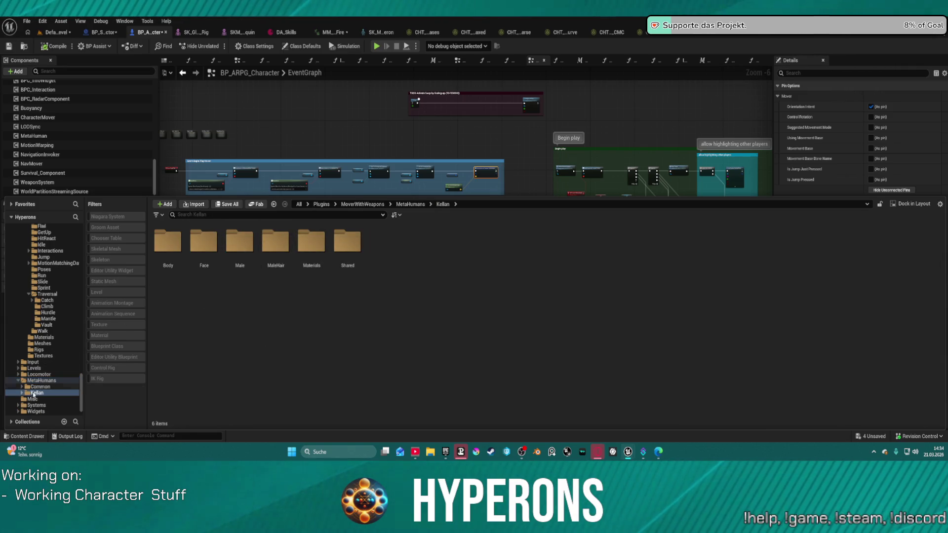
scroll(53, 308, "up", 4)
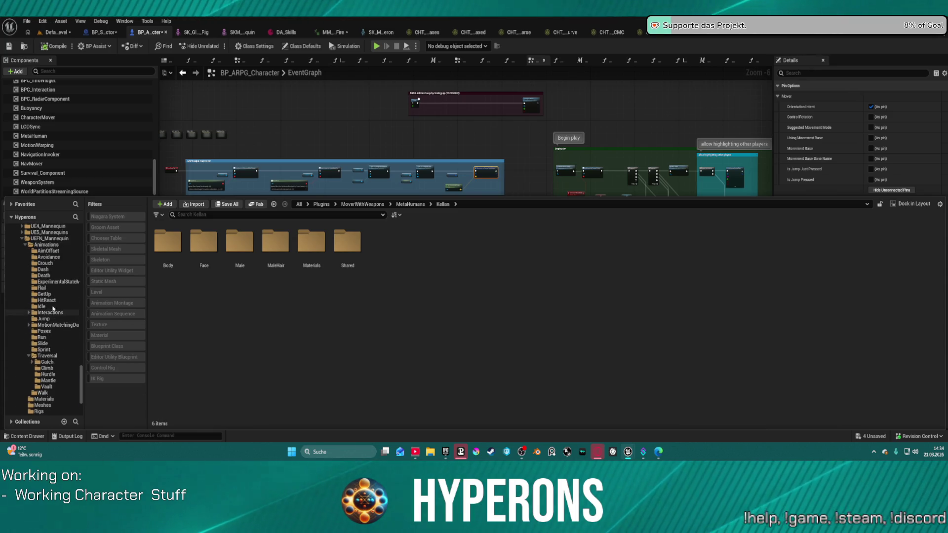
scroll(55, 302, "up", 3)
left_click(54, 257)
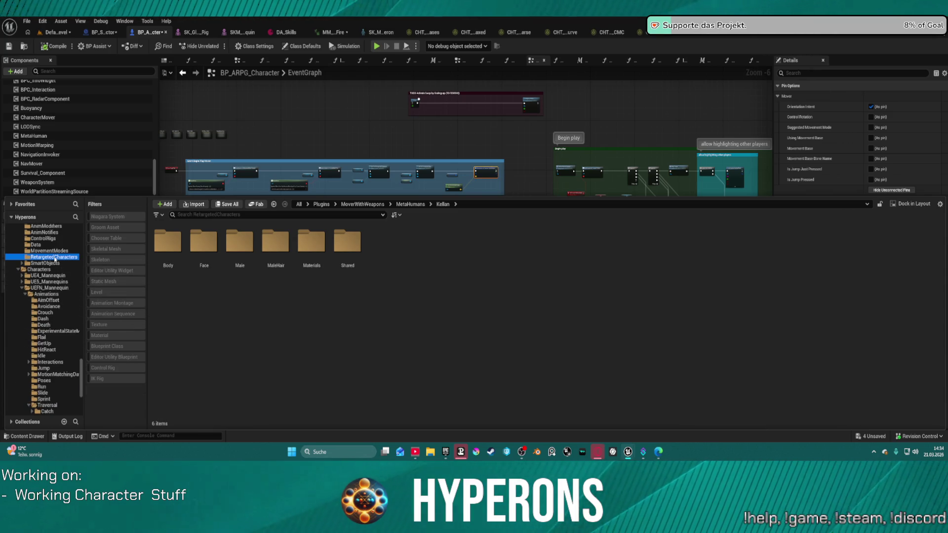
double_click(491, 244)
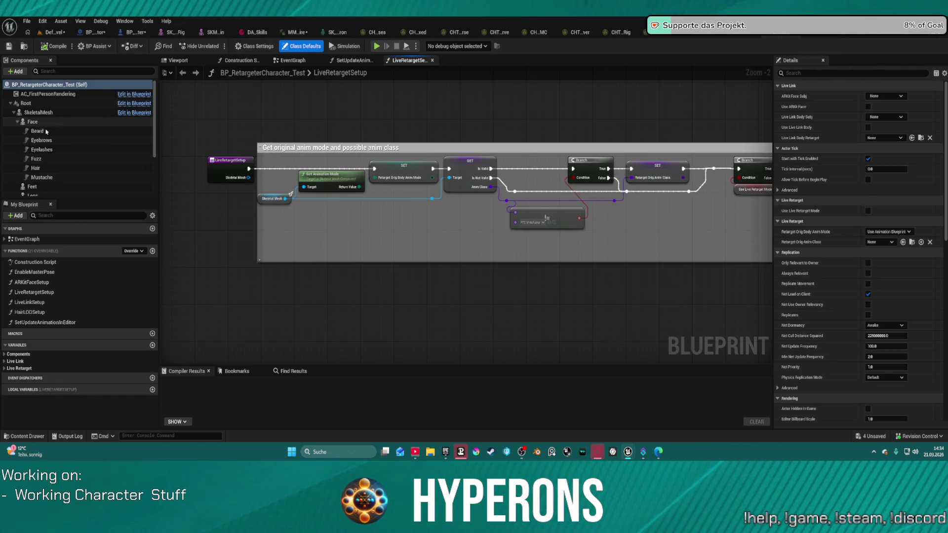
- Compare the LODSync component settings in the test character and BP_ARPG_Character, reviewing Components to Sync
scroll(54, 158, "down", 5)
left_click(44, 191)
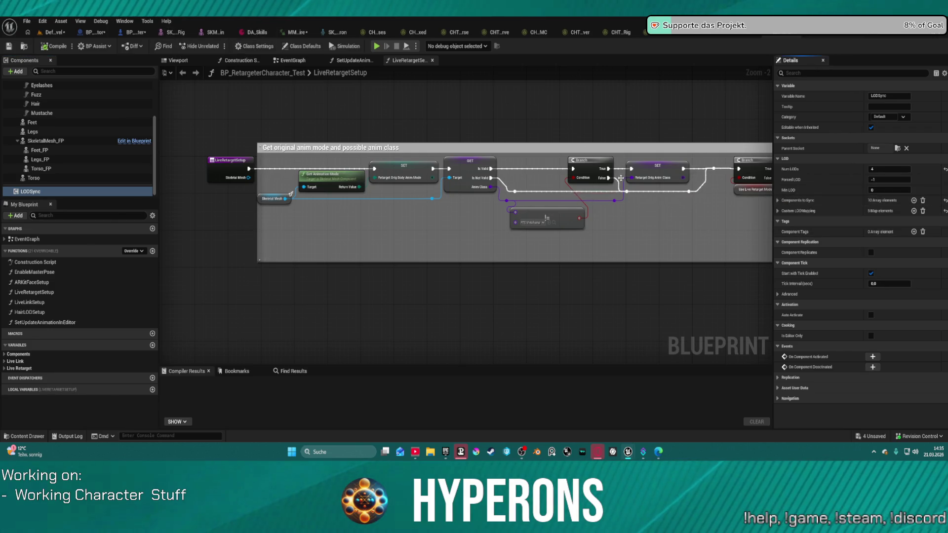
left_click(133, 32)
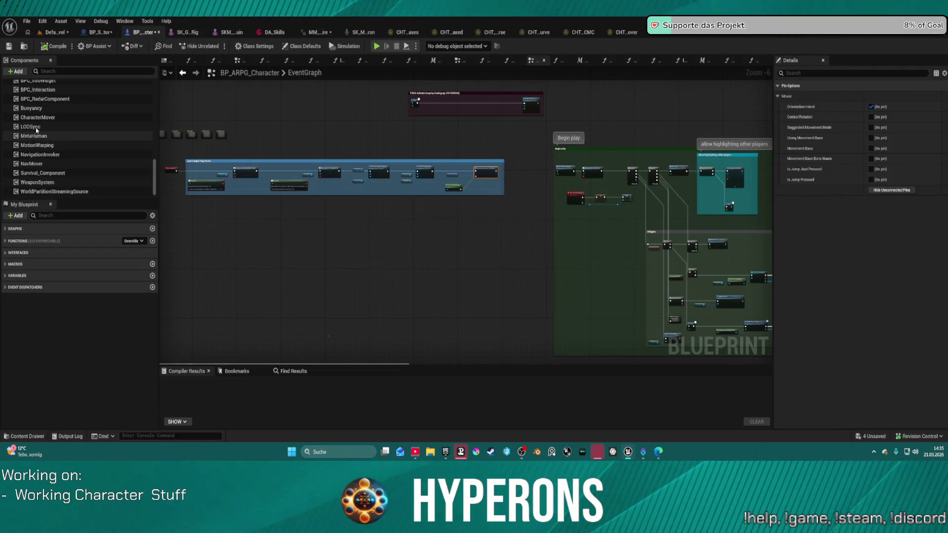
left_click(64, 128)
left_click(859, 202)
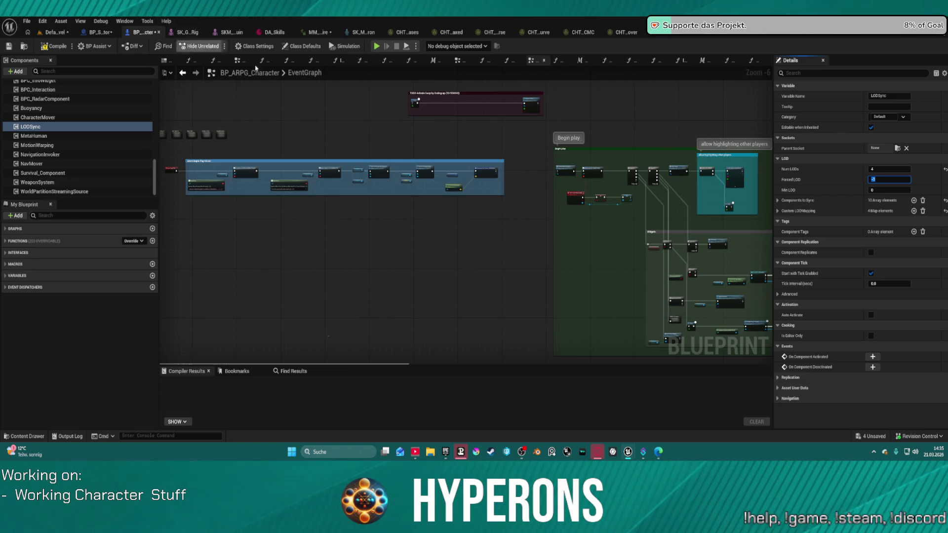
- Add a fifth Custom LODMapping entry to BP_ARPG_Character's LODSync and compile the Blueprint
key("ctrl+space")
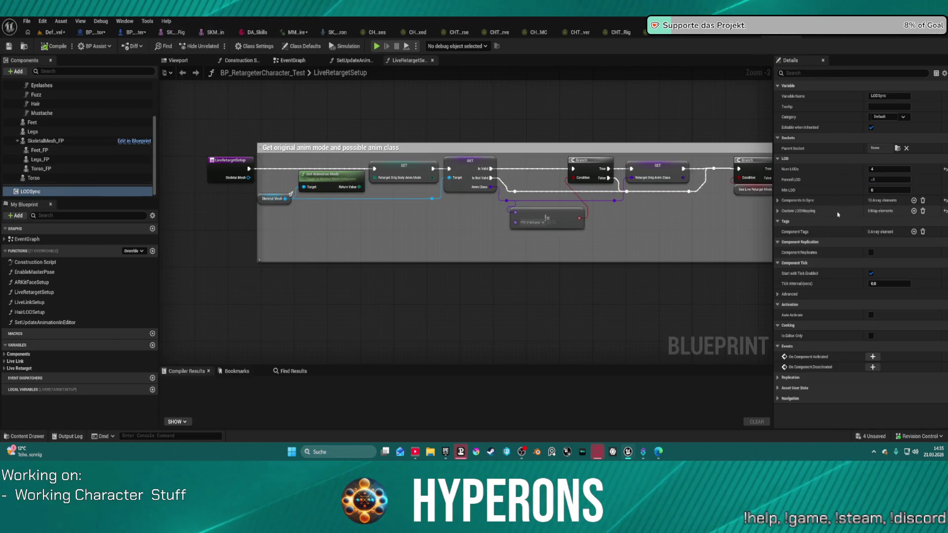
left_click(131, 33)
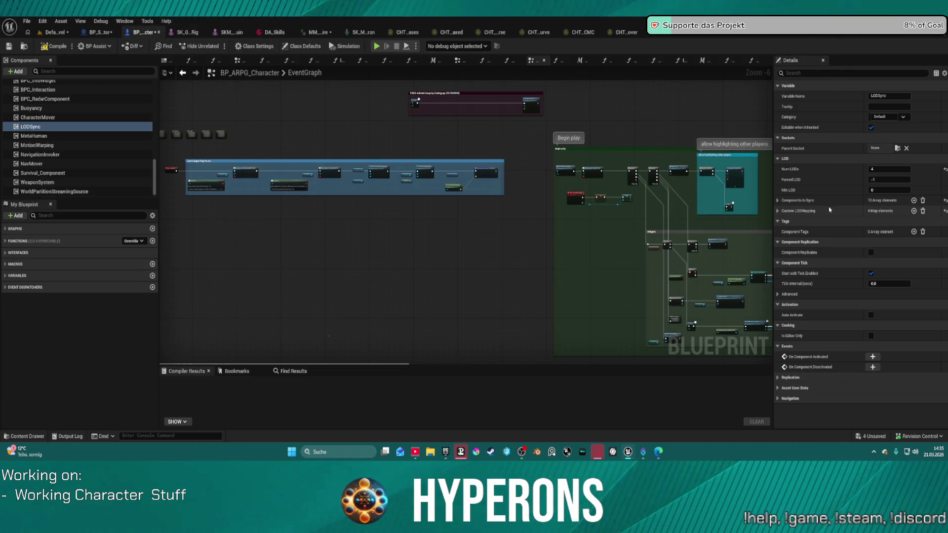
left_click(915, 211)
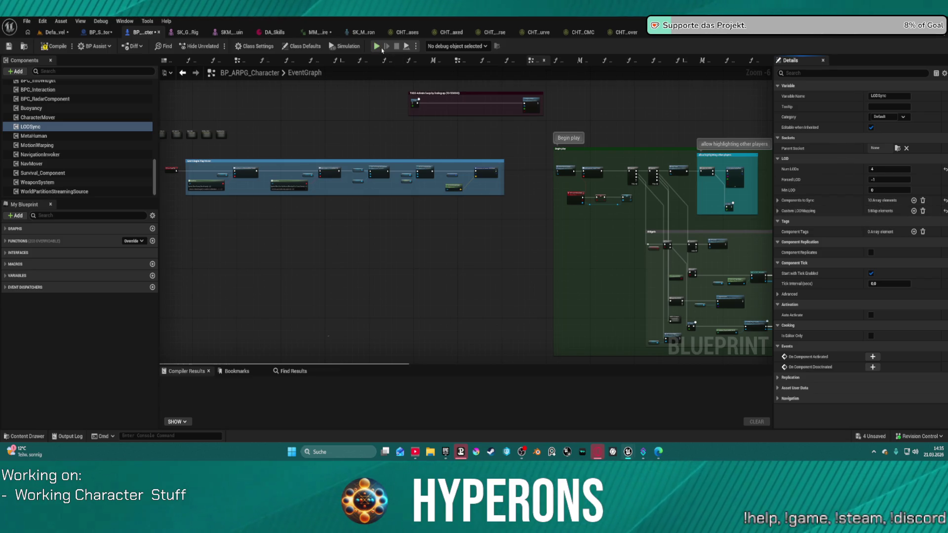
key("F7")
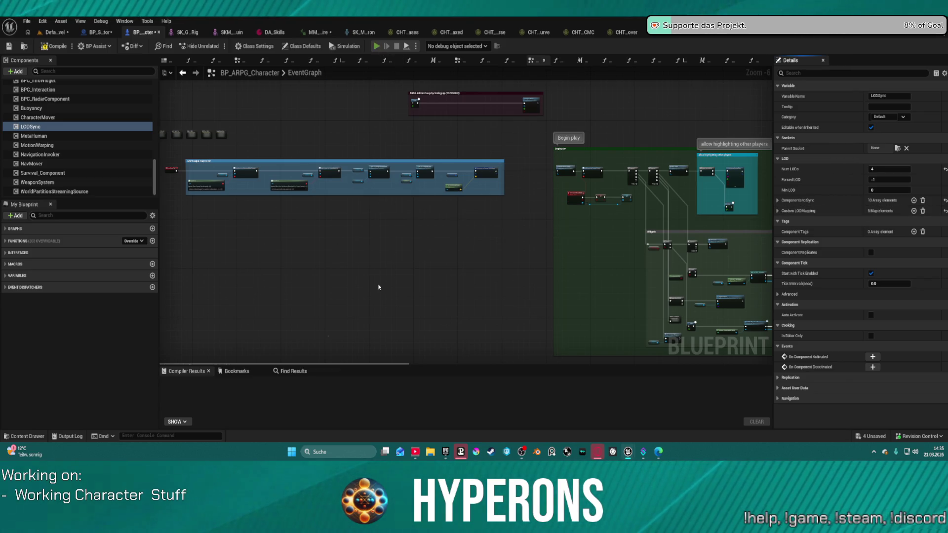
- Test-play the character despite compile errors: walk, run across the logo, crouch and stand, then exit
key("alt+p")
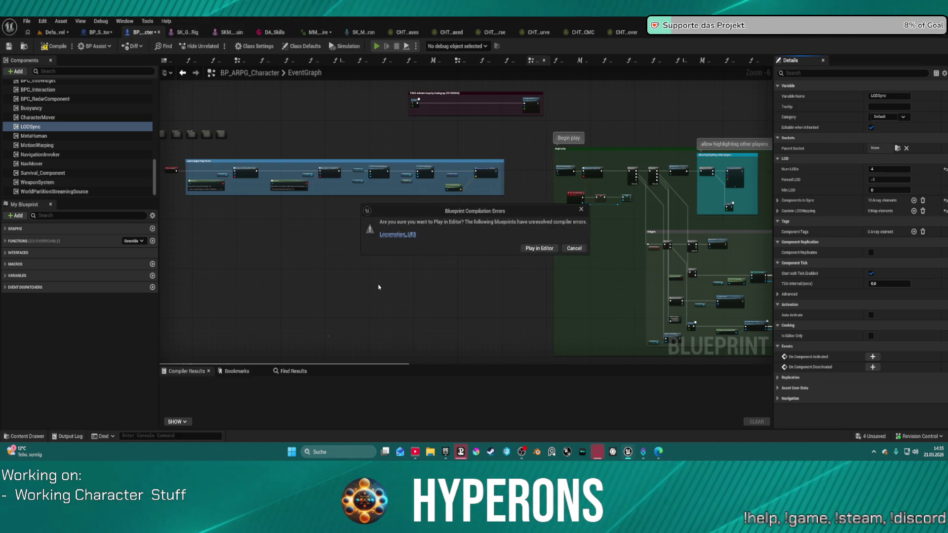
left_click(532, 250)
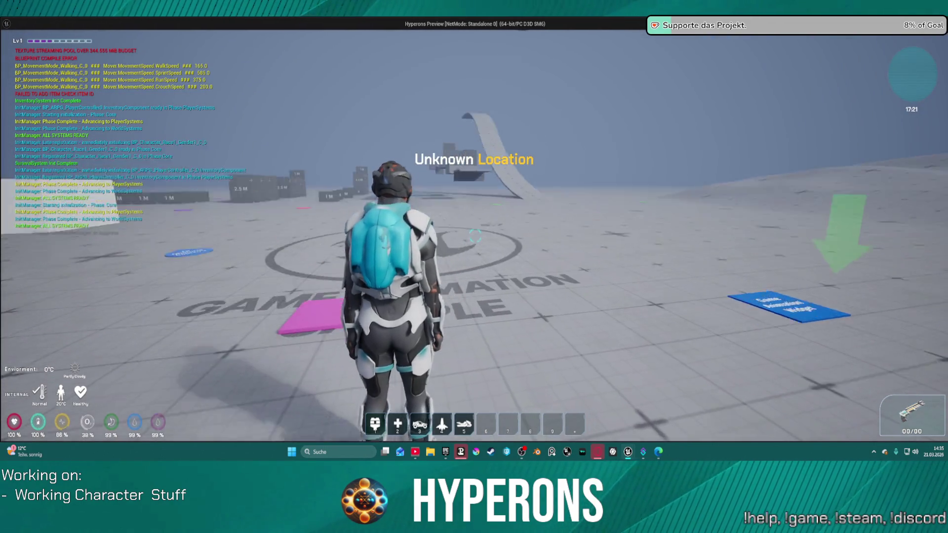
key("a")
key("d")
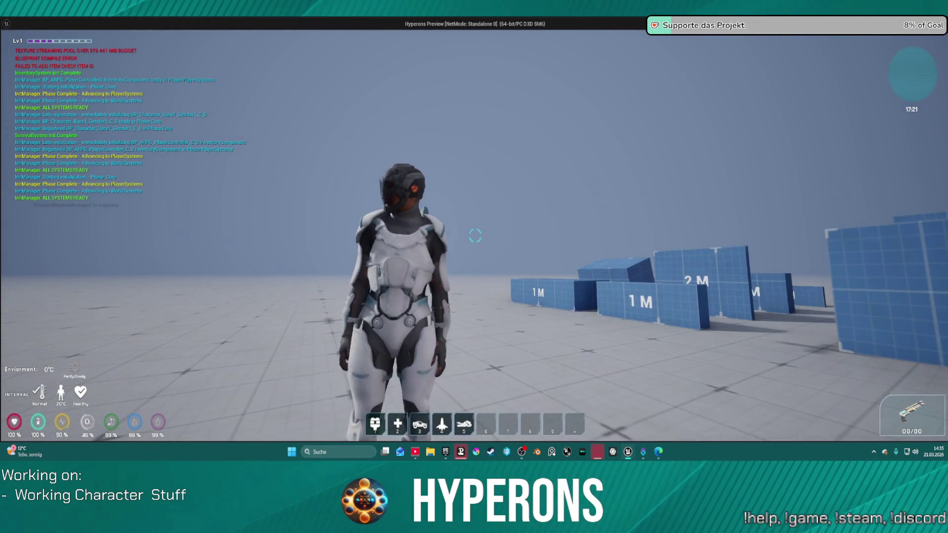
key("w")
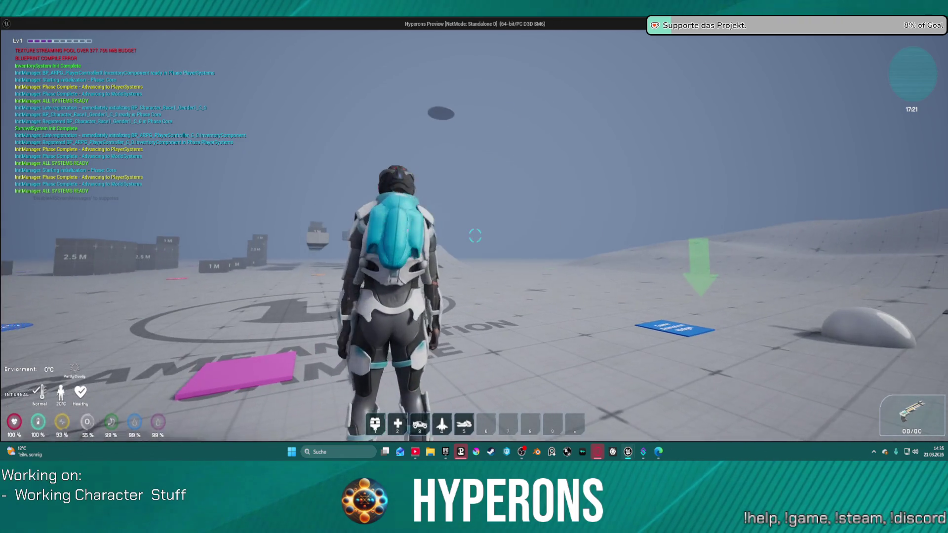
key("w")
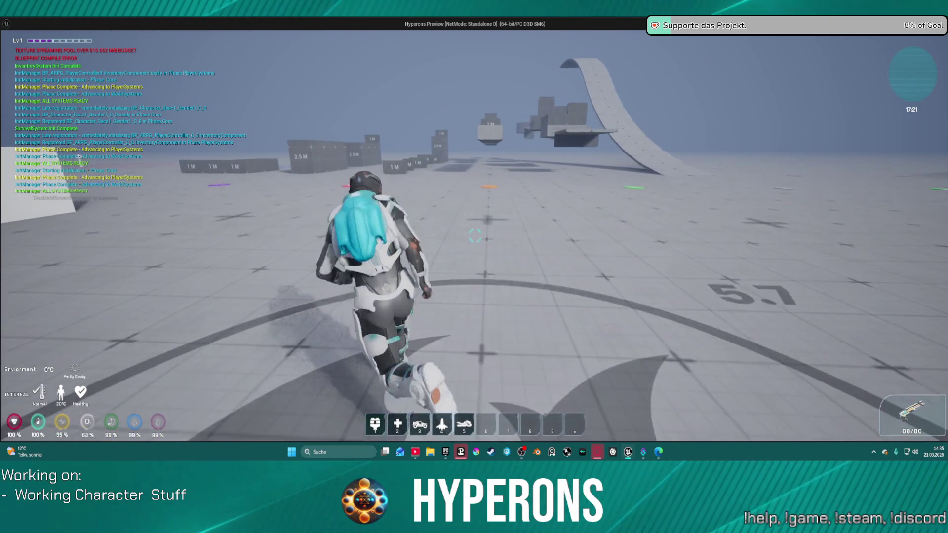
key("c")
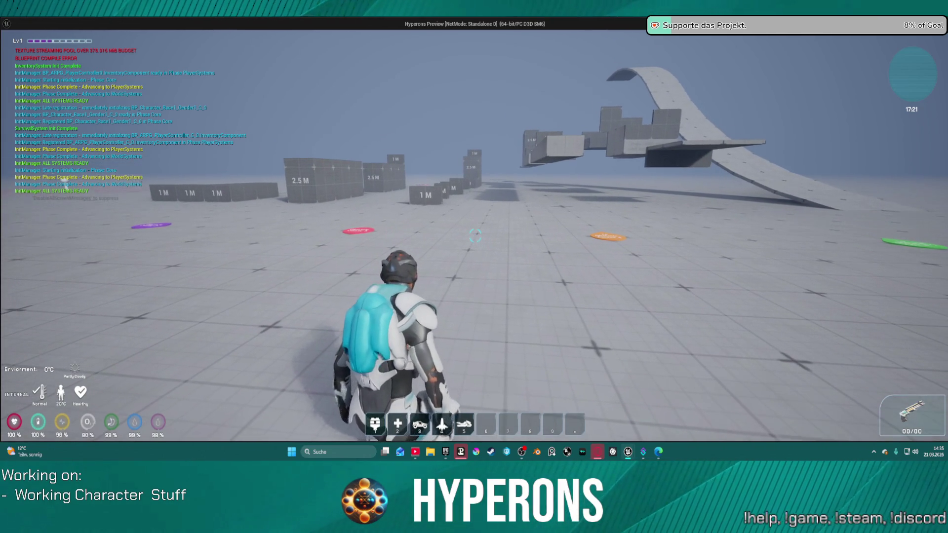
key("c")
key("Escape")
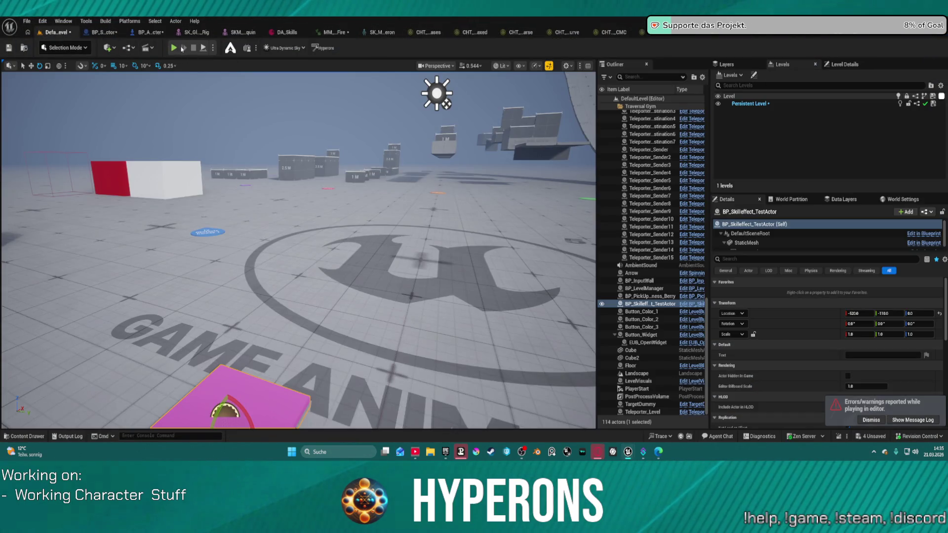
- Start playing inside the level viewport and return to the BP_ARPG_Character event graph
left_click(171, 48)
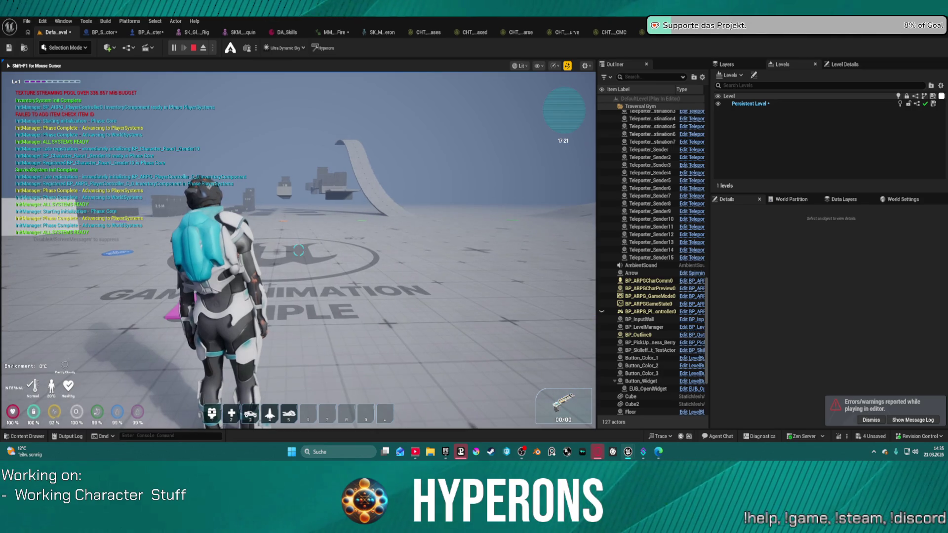
key("super")
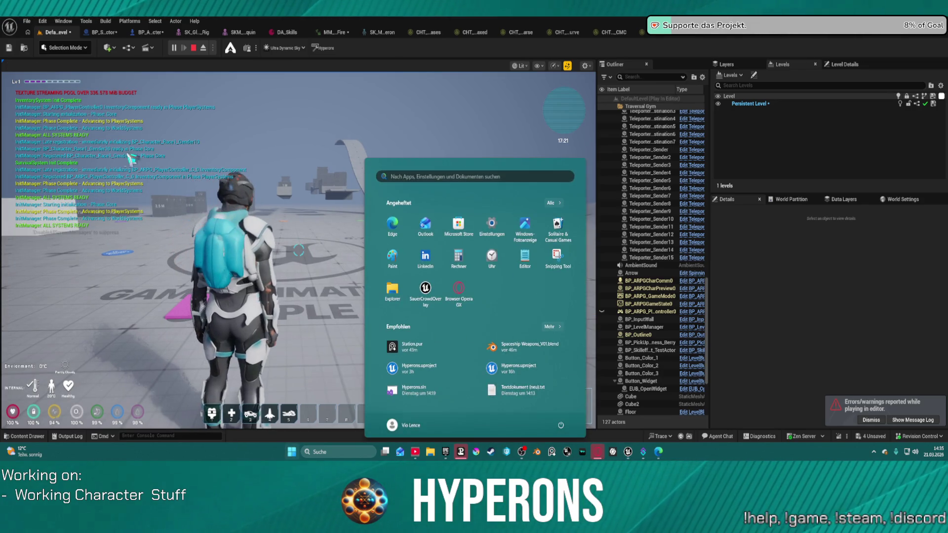
key("super")
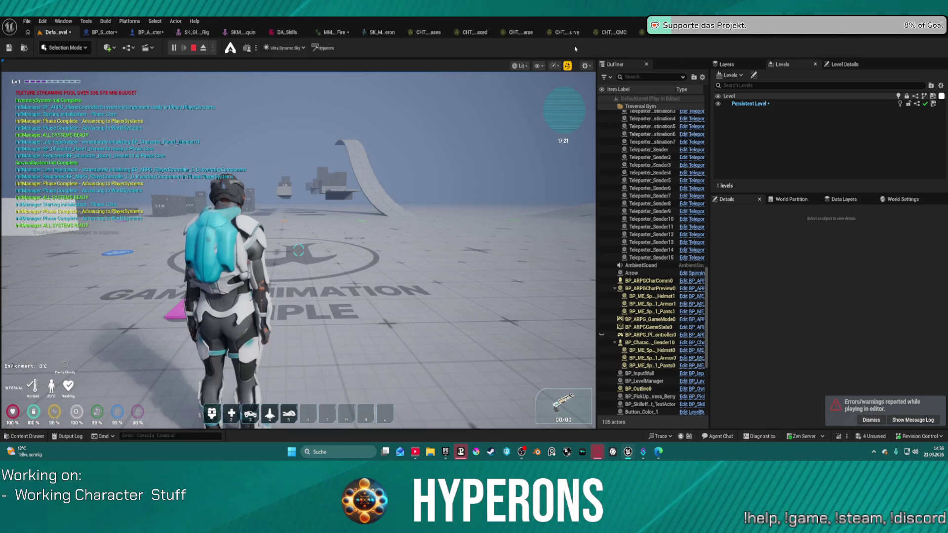
left_click(147, 32)
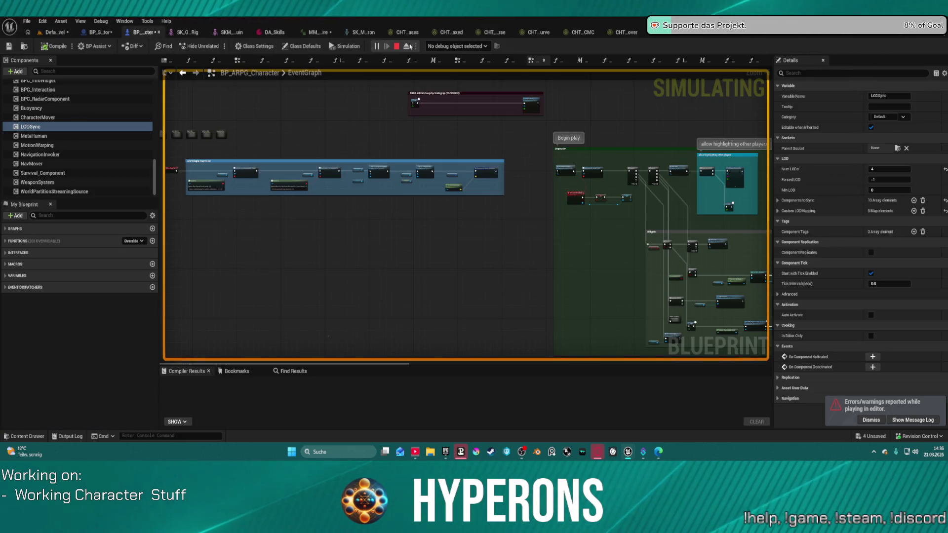
- Stop the game, align the Set members in Character Default Inputs node's wires, recompile, and relaunch play
key("Escape")
left_click(495, 171)
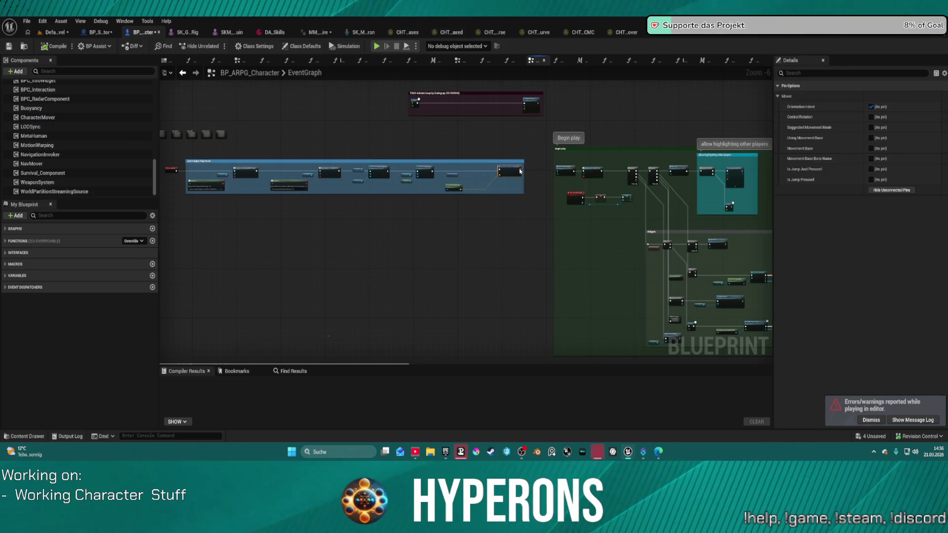
key("Home")
mouse_move(468, 192)
left_mouse_down()
mouse_move(529, 201)
mouse_move(683, 187)
left_mouse_up()
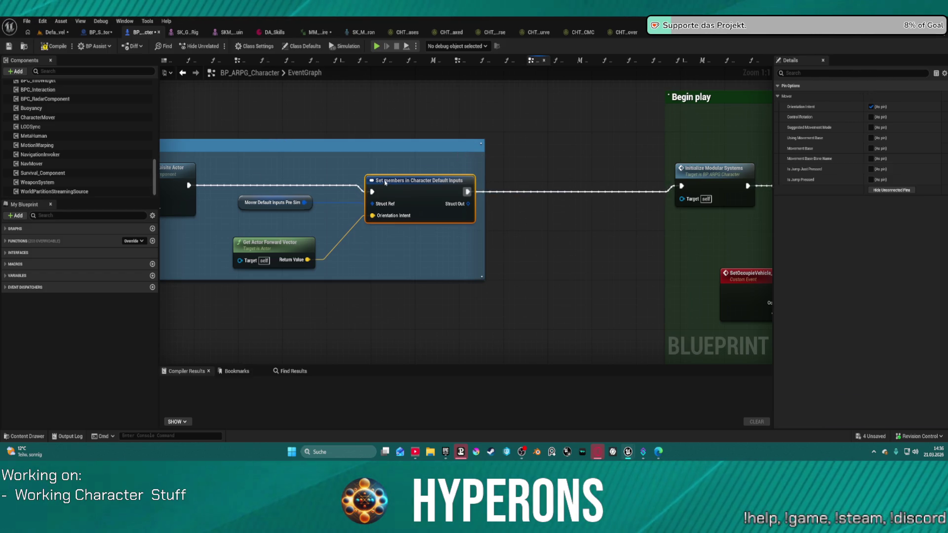
left_click_drag(385, 182, 380, 176)
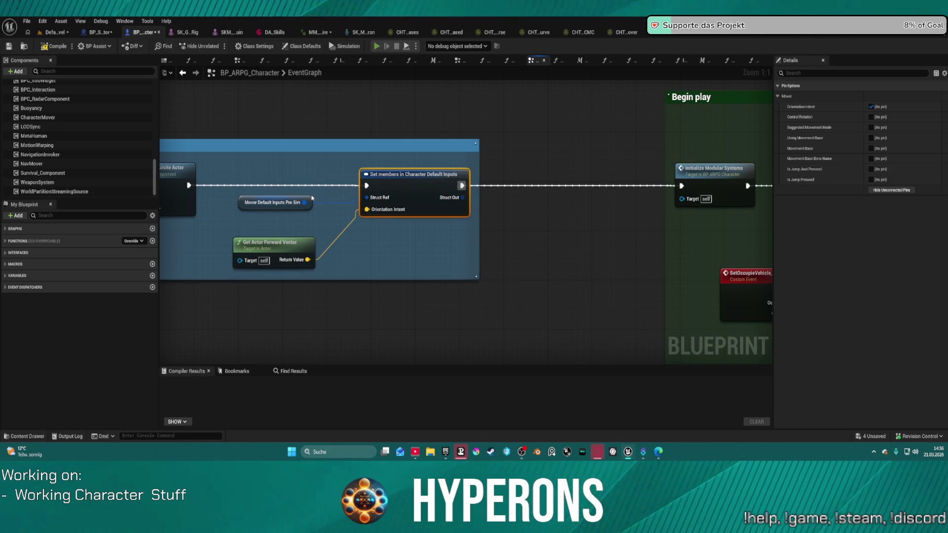
key("F7")
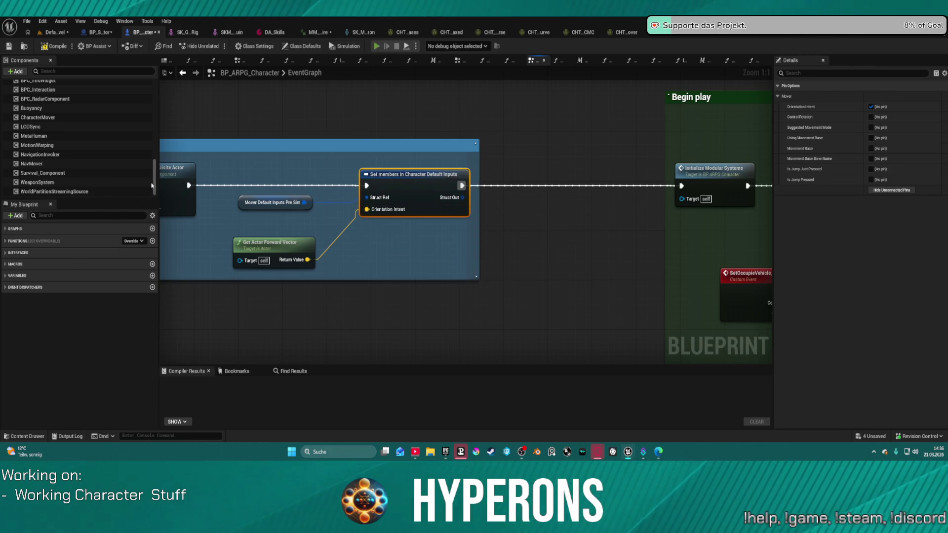
key("alt+p")
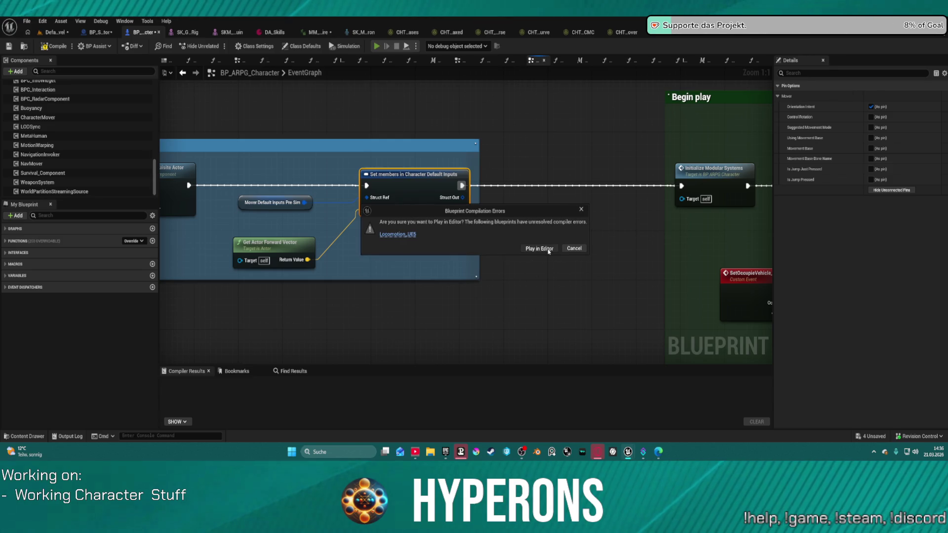
- Play anyway past the compile errors, run briefly, then start a play session in the DefaultLevel viewport
left_click(548, 249)
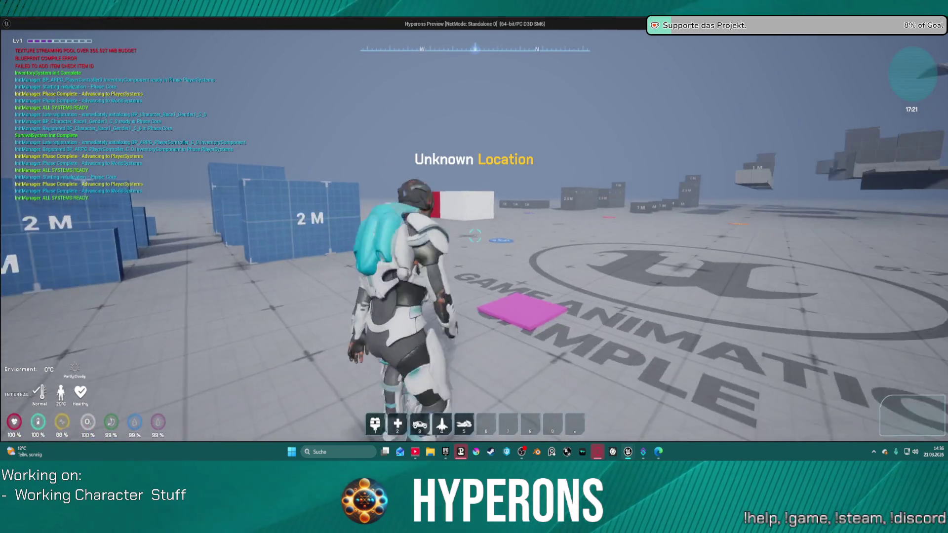
key("w")
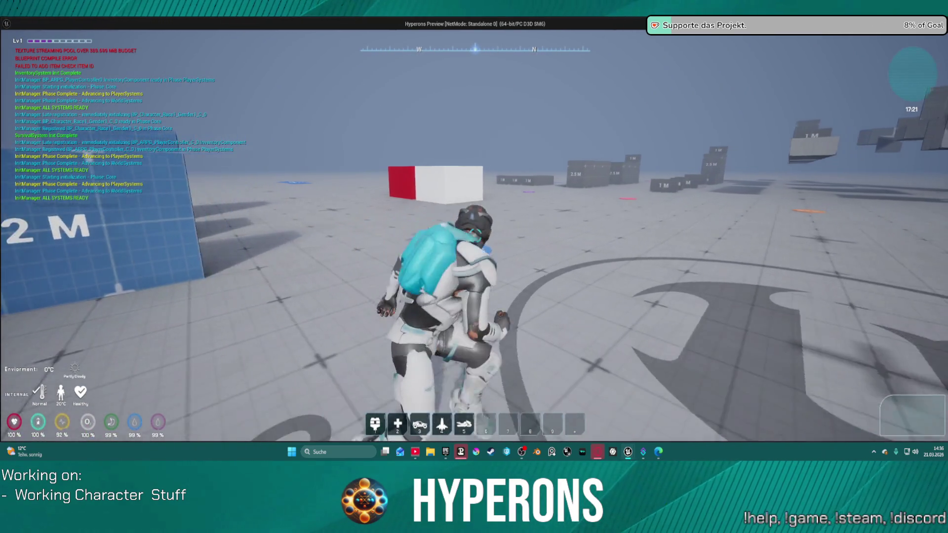
key("Escape")
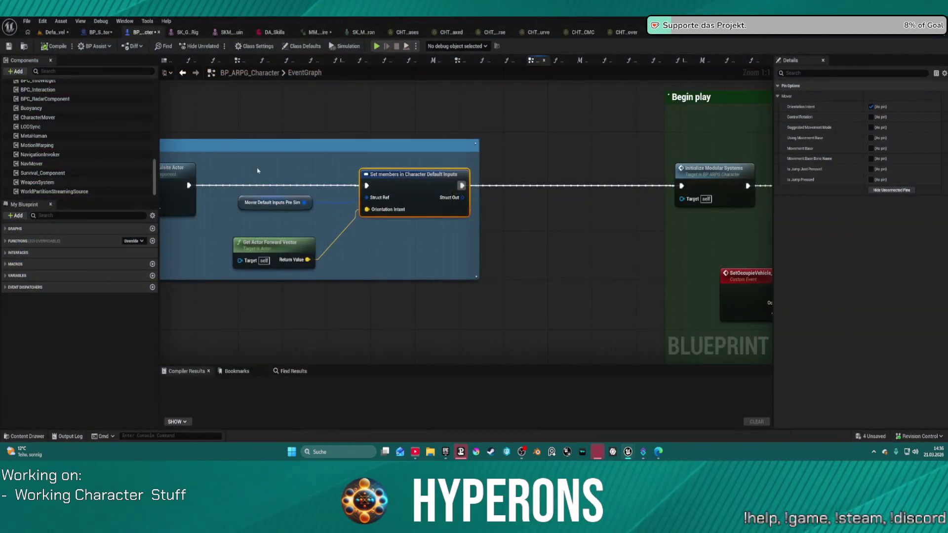
left_click(60, 33)
key("alt+p")
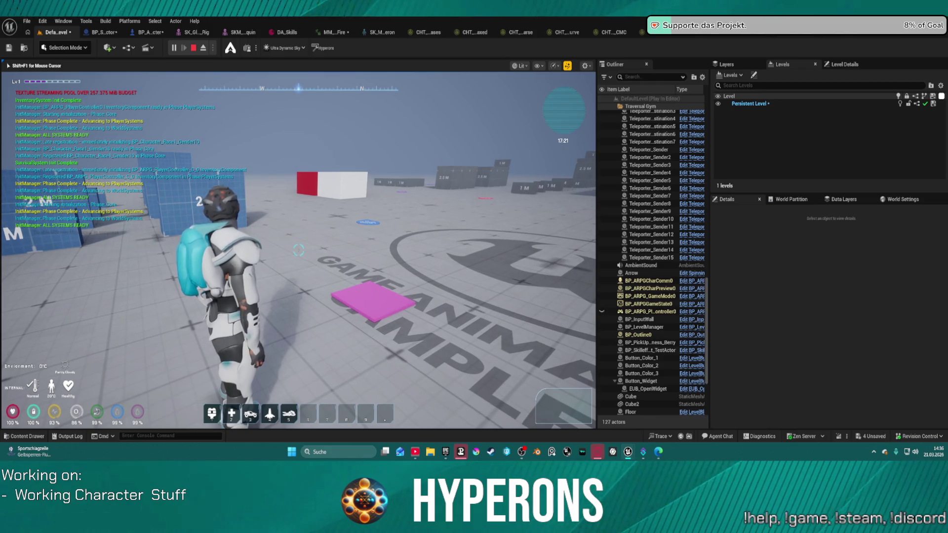
- Open the in-game inventory and unequip the character's helmet, armor and pants
key("w")
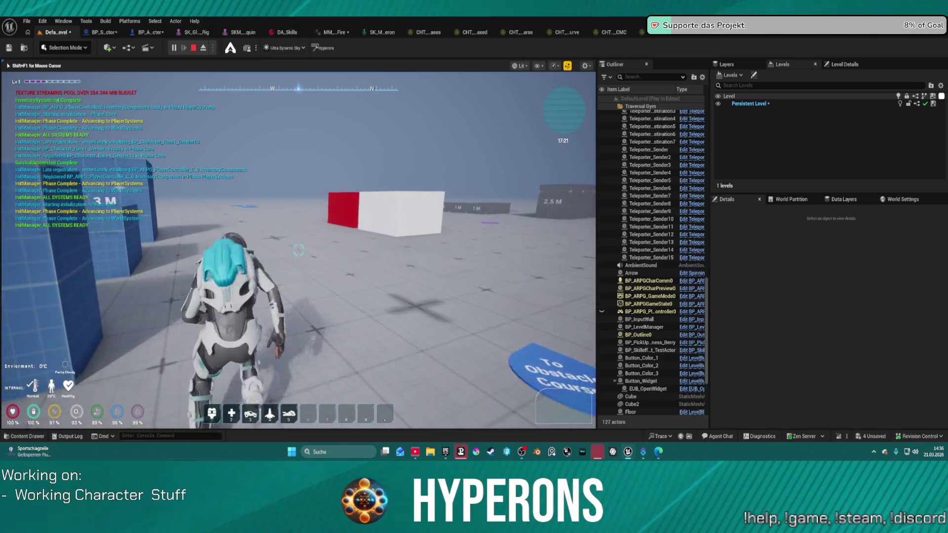
key("i")
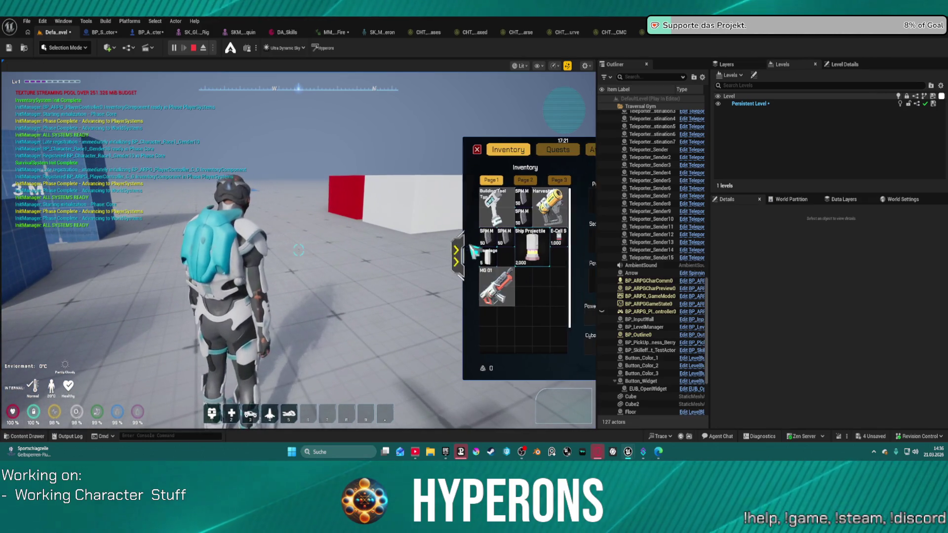
right_click(557, 200)
right_click(557, 240)
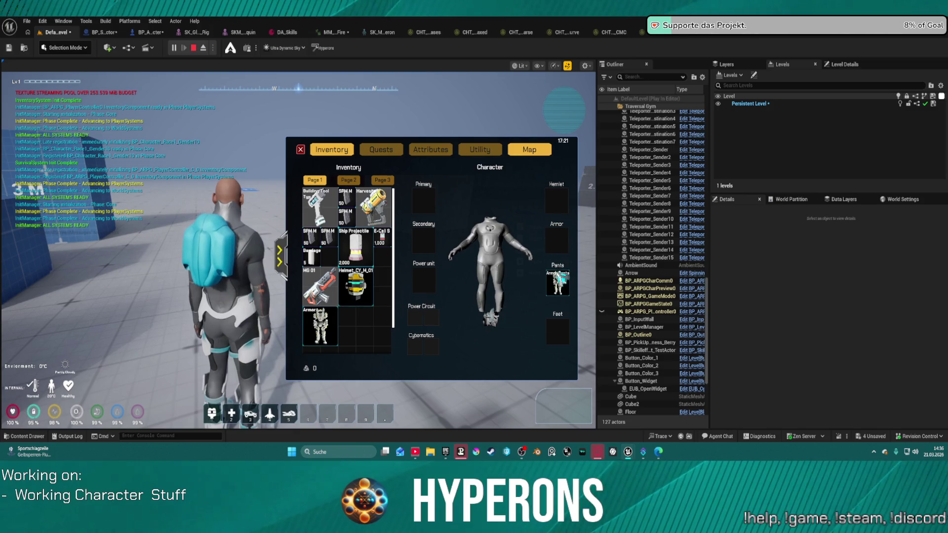
right_click(558, 283)
- Re-equip the helmet, chest armor, Armor Pants and MG 01 rifle as primary weapon
left_click(267, 255)
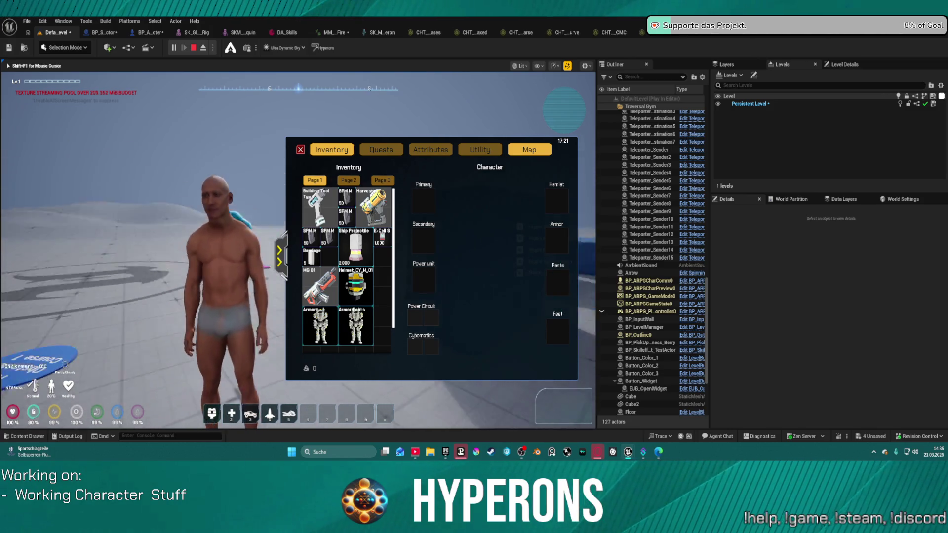
key("shift+F1")
right_click(368, 294)
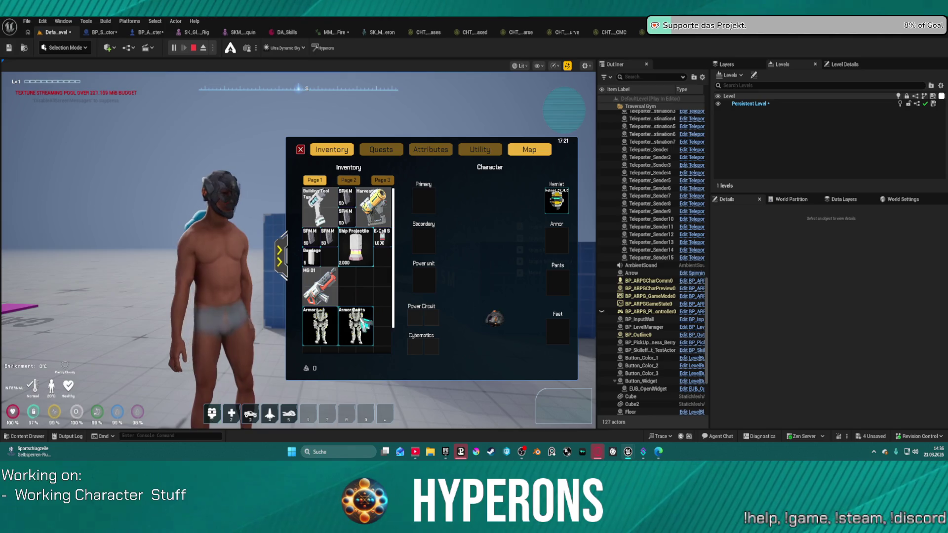
right_click(327, 337)
right_click(368, 332)
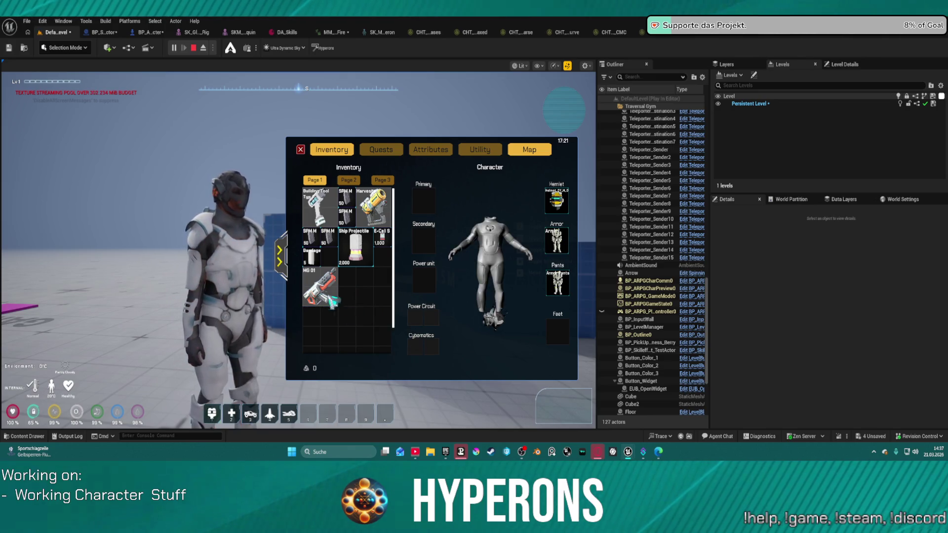
right_click(327, 289)
- Run the re-equipped character briefly, stop playing, and open Edit > Plugins
key("w")
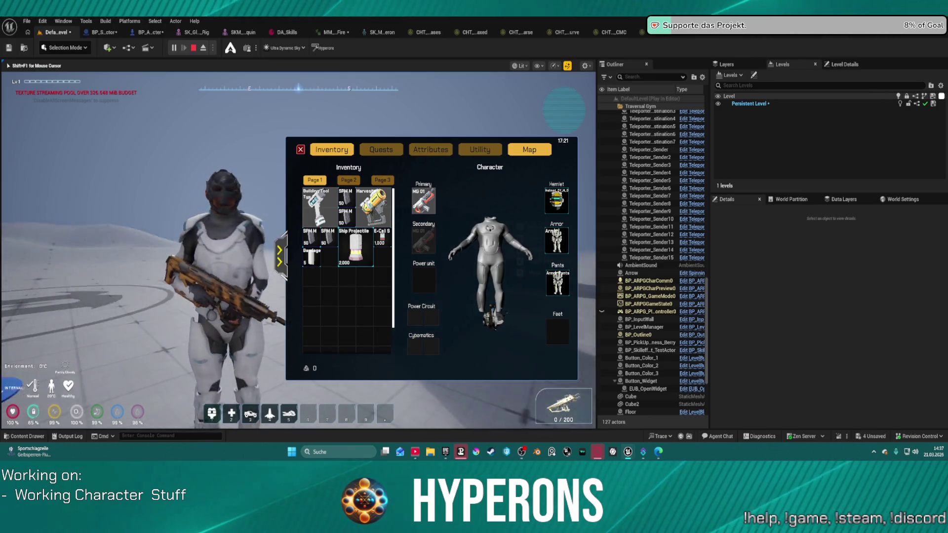
key("s")
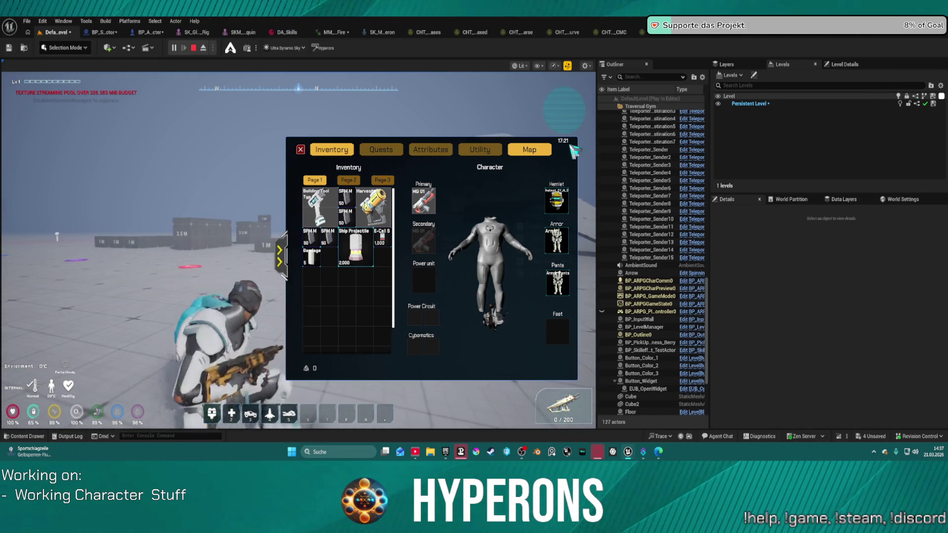
key("Escape")
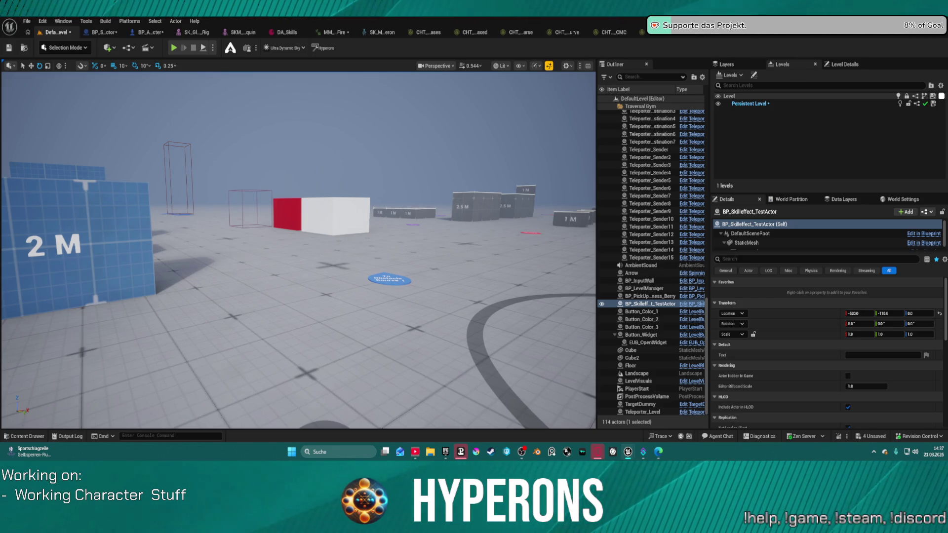
left_click(44, 21)
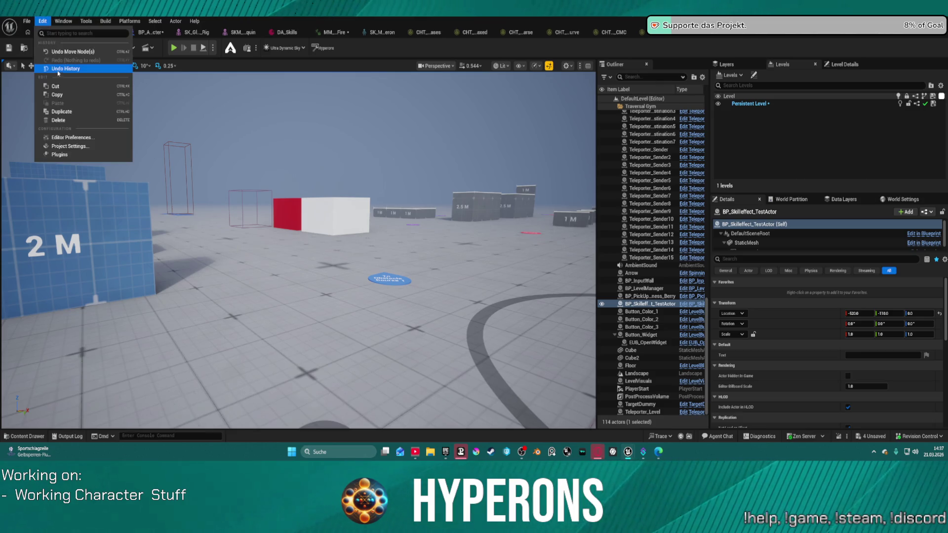
left_click(82, 156)
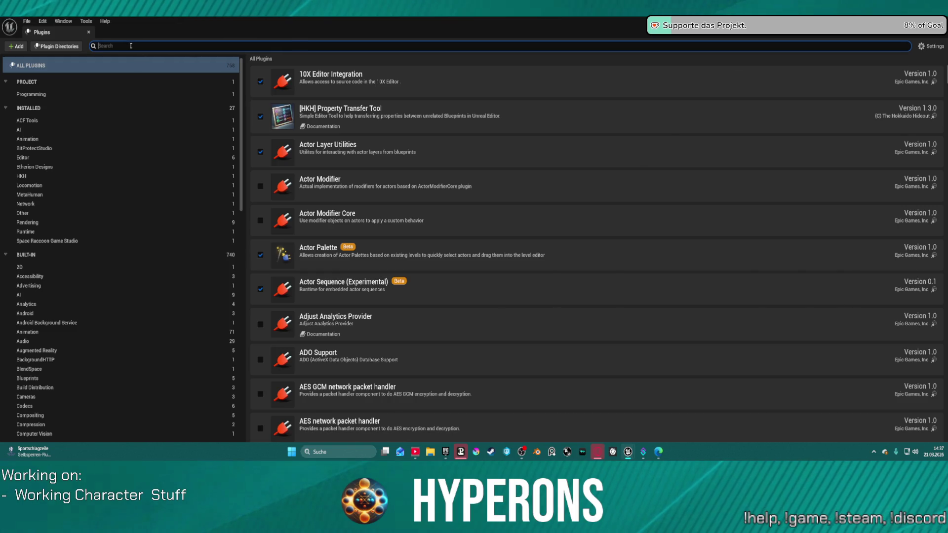
- View the installed Animation plugins and clear the misspelled 'inmation' search
type("ainmation")
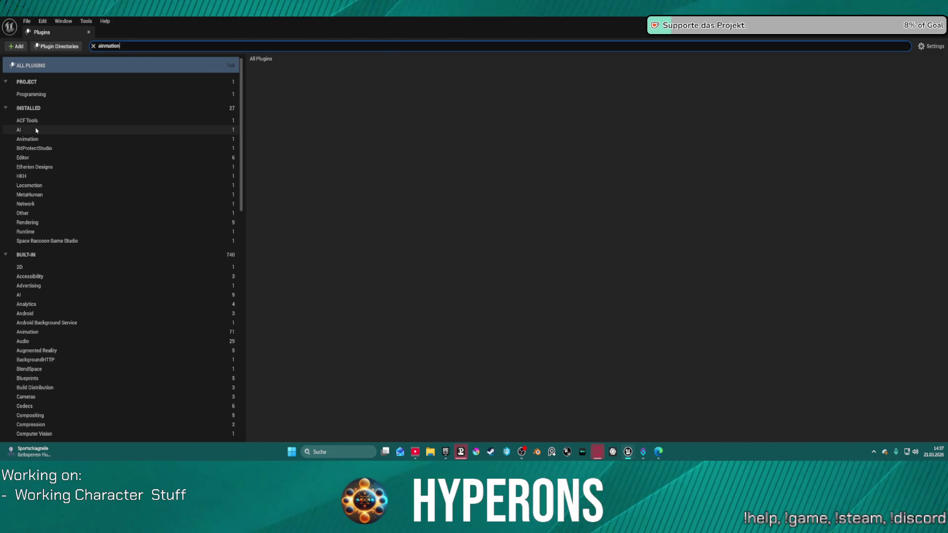
left_click(38, 140)
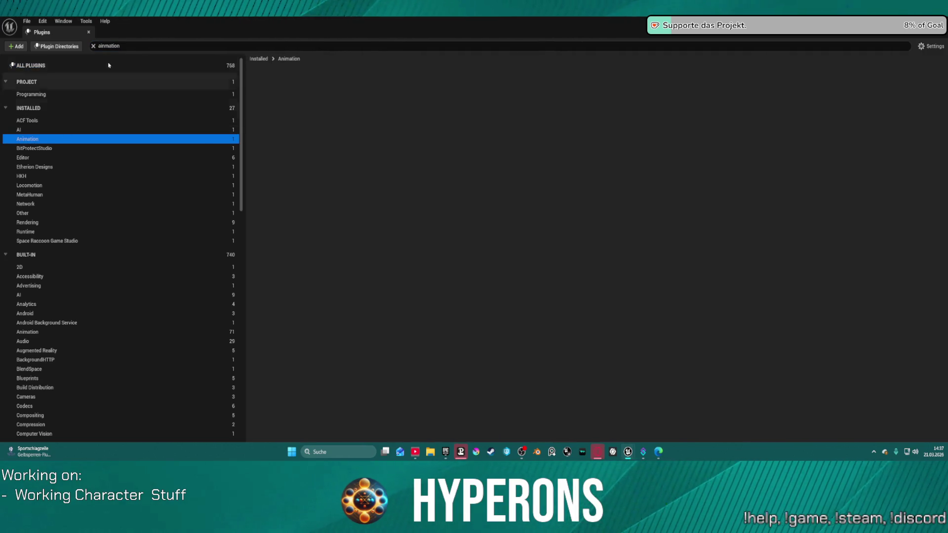
left_click(93, 45)
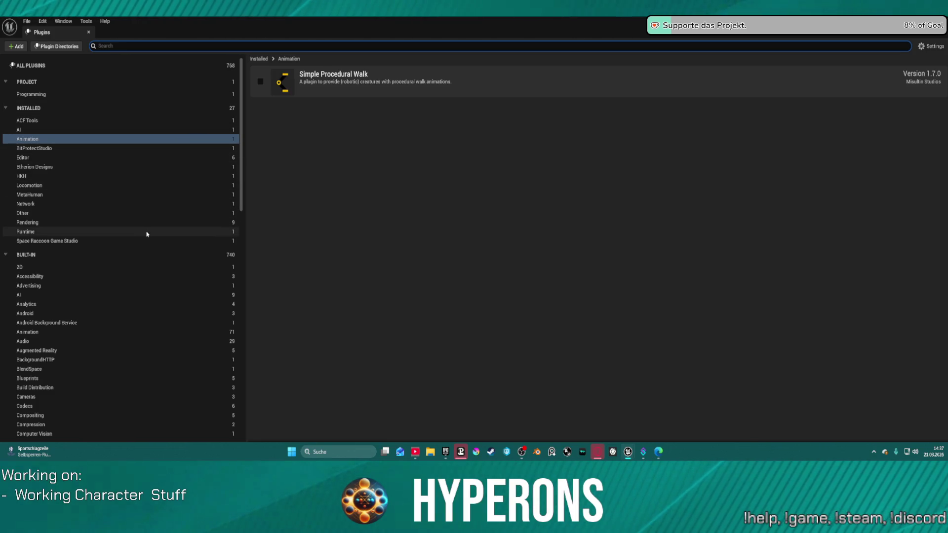
- Browse installed HKH, Locomotion, Network, Other and Rendering categories, ending on the NVIDIA plugins
left_click(133, 177)
left_click(126, 186)
left_click(122, 204)
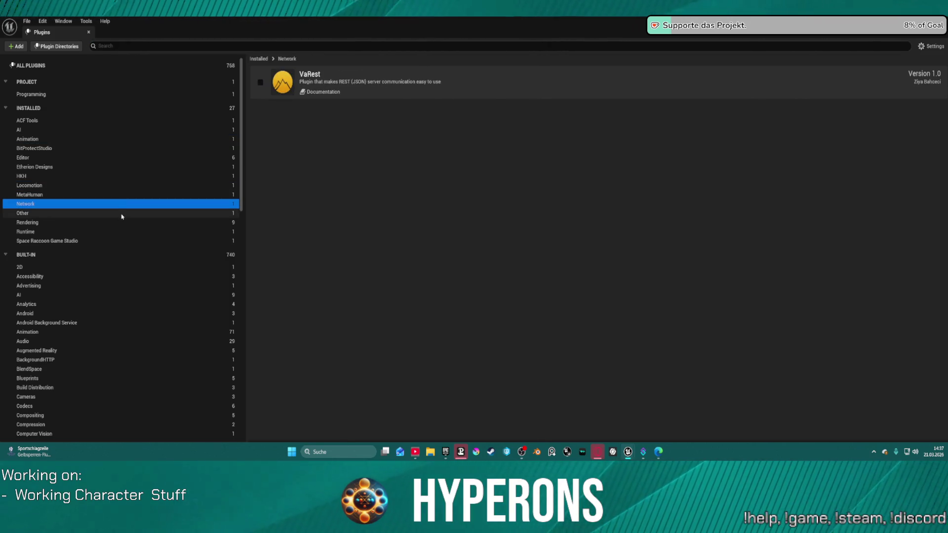
left_click(122, 213)
left_click(123, 222)
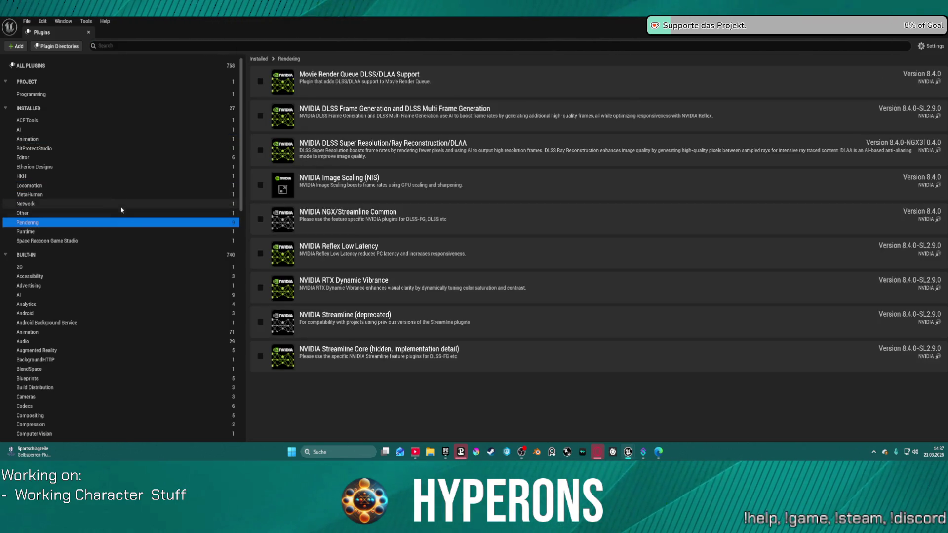
- Save all four modified assets, including BP_ARPG_Character and DefaultLevel, then switch to Streamer.bot
key("alt+Tab")
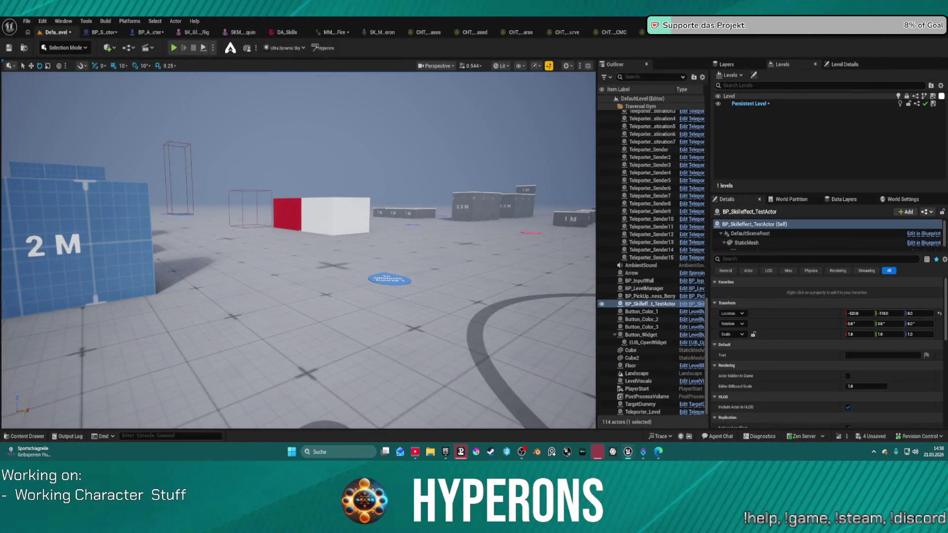
key("ctrl+shift+s")
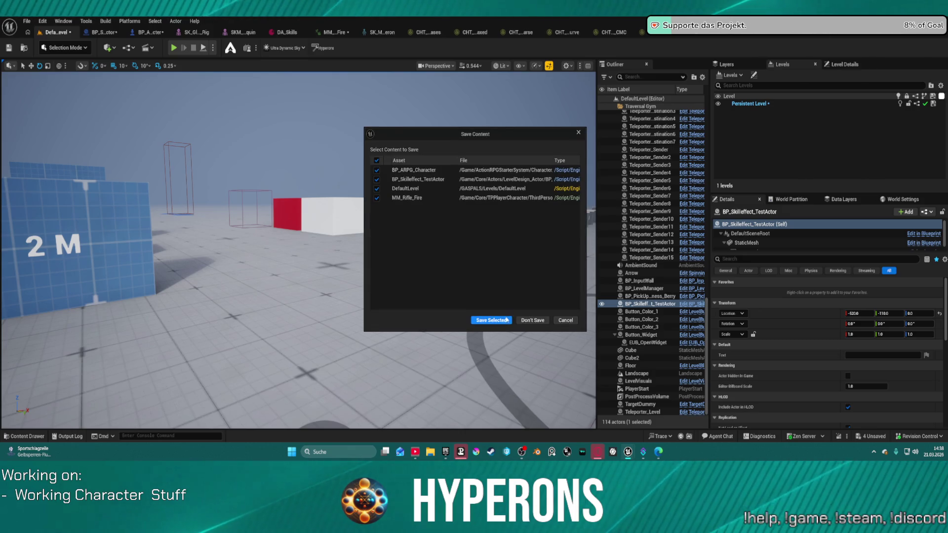
left_click(495, 320)
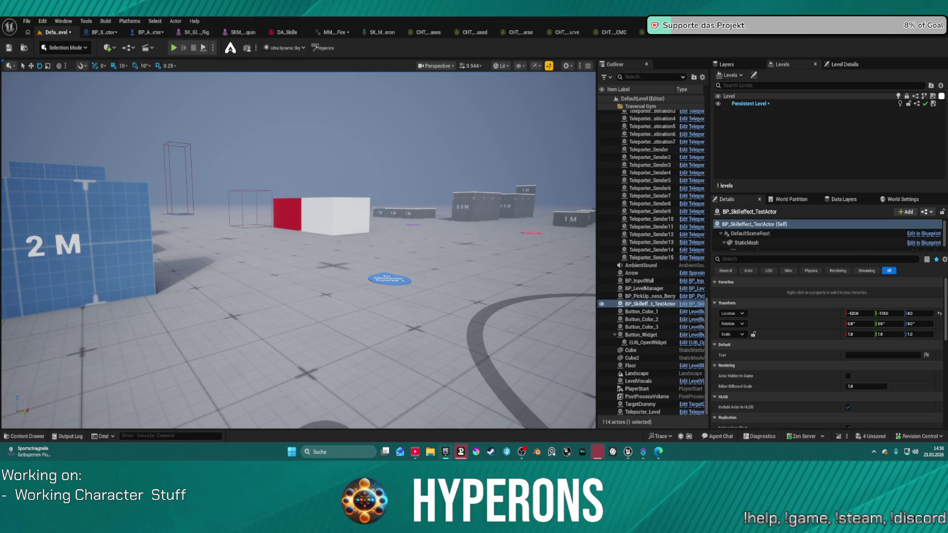
left_click(461, 452)
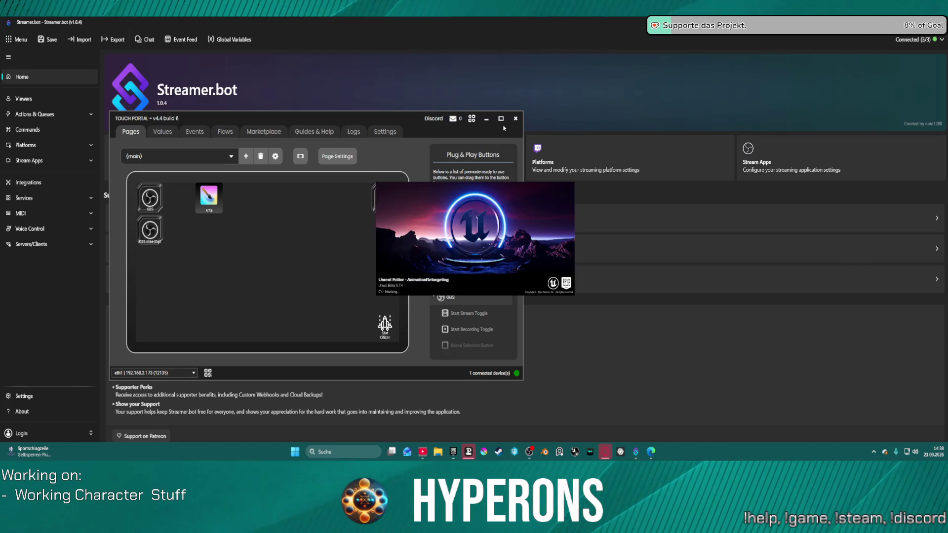
- Dismiss the Touch Portal window so Streamer.bot's Home page shows all 3 connections active
left_click(558, 410)
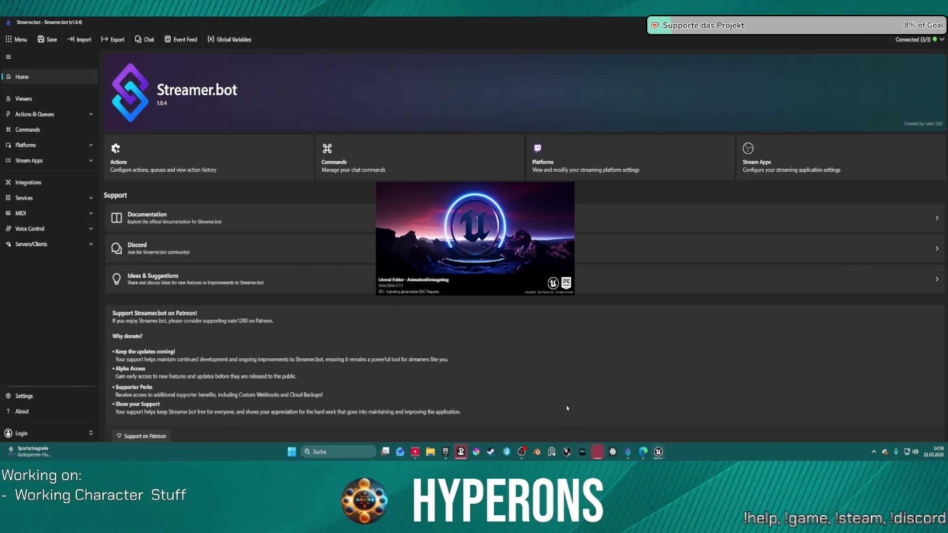
mouse_move(653, 456)
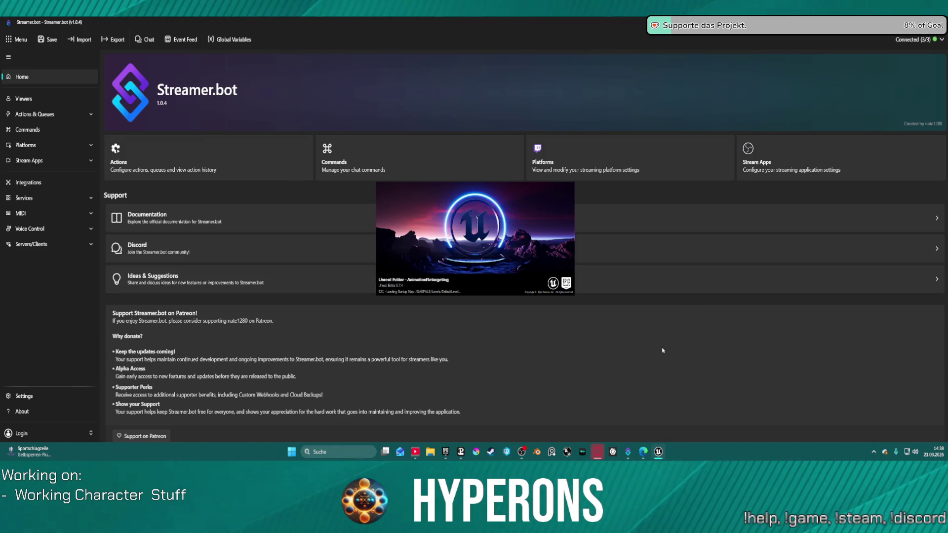
mouse_move(602, 451)
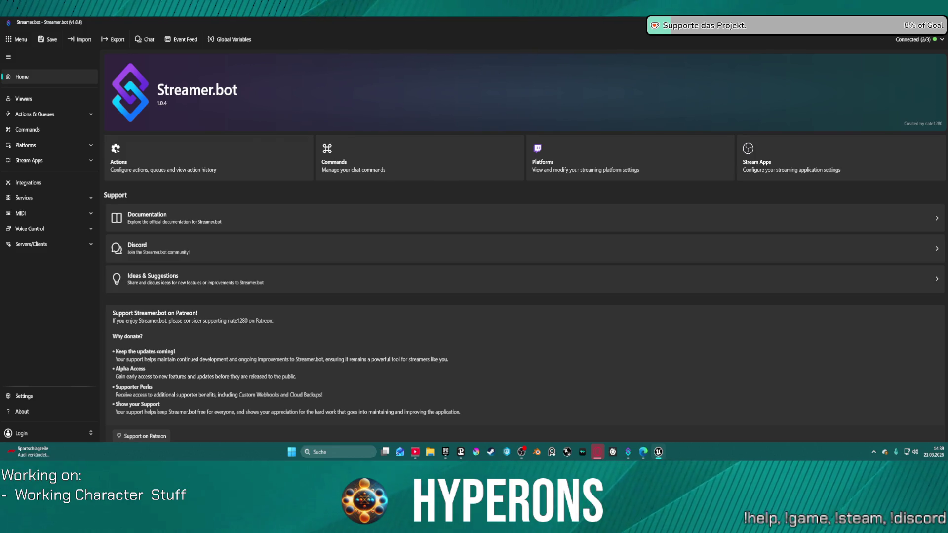
- Search the plugins for 'animation', scroll through all matches, then return to Streamer.bot
key("alt+Tab")
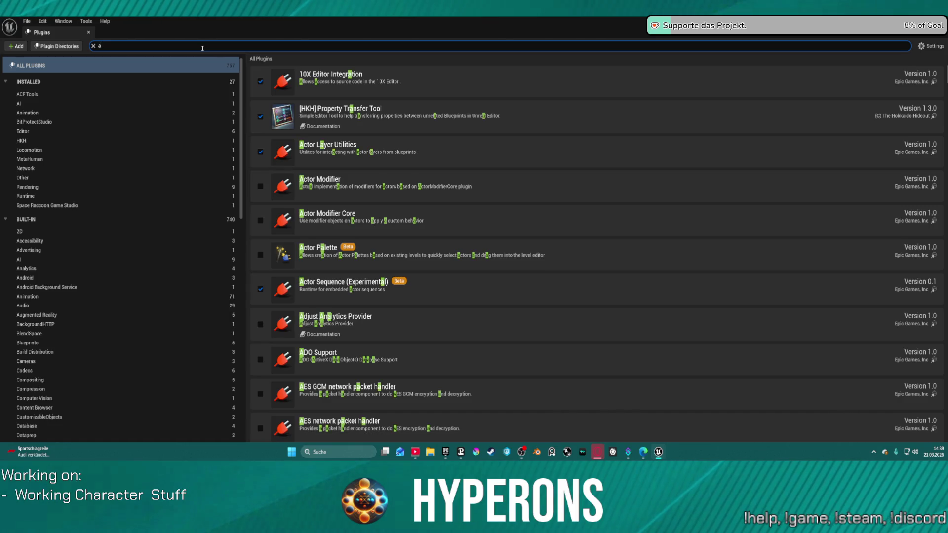
type("nim")
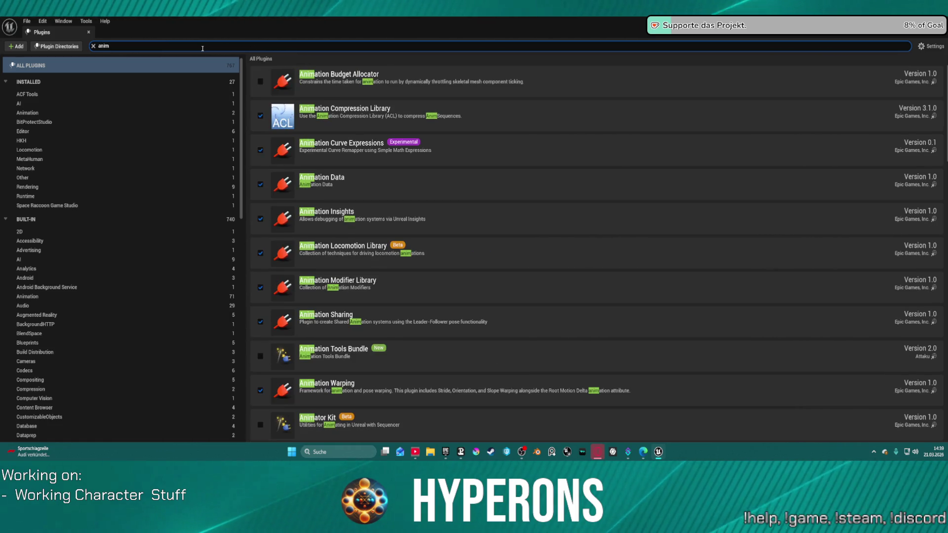
type("at")
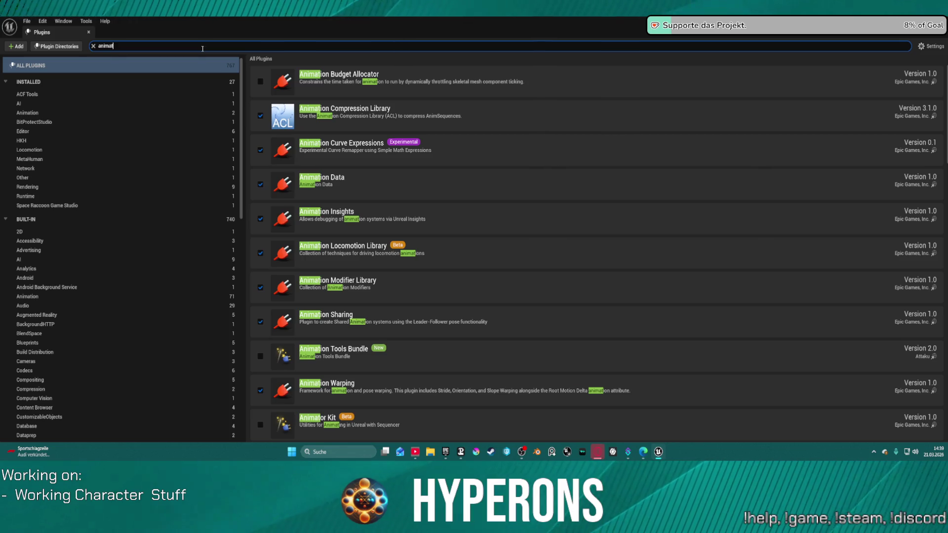
type("ion")
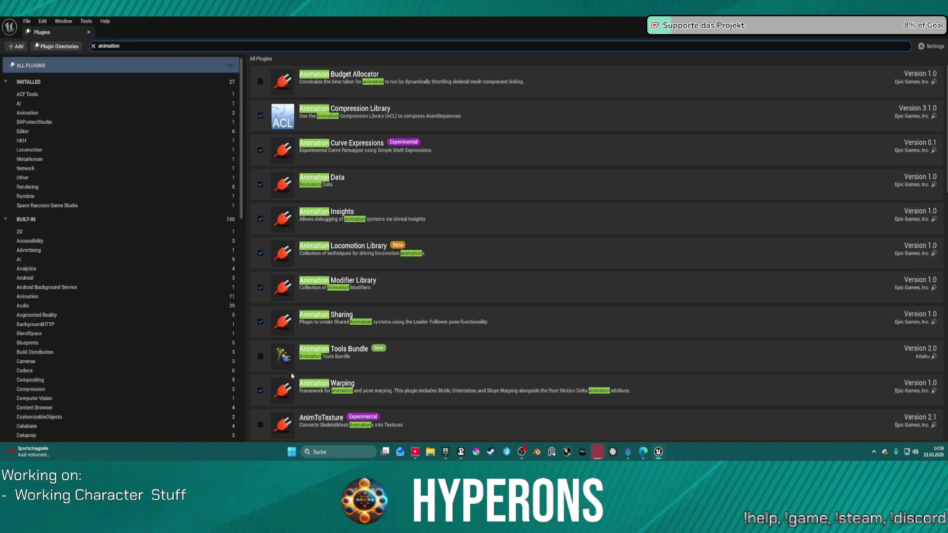
scroll(293, 376, "down", 10)
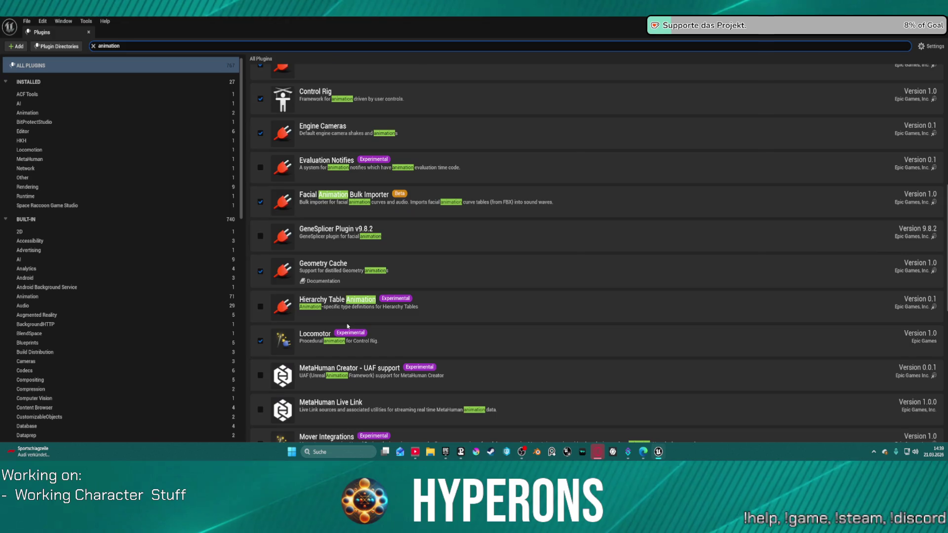
scroll(348, 327, "down", 10)
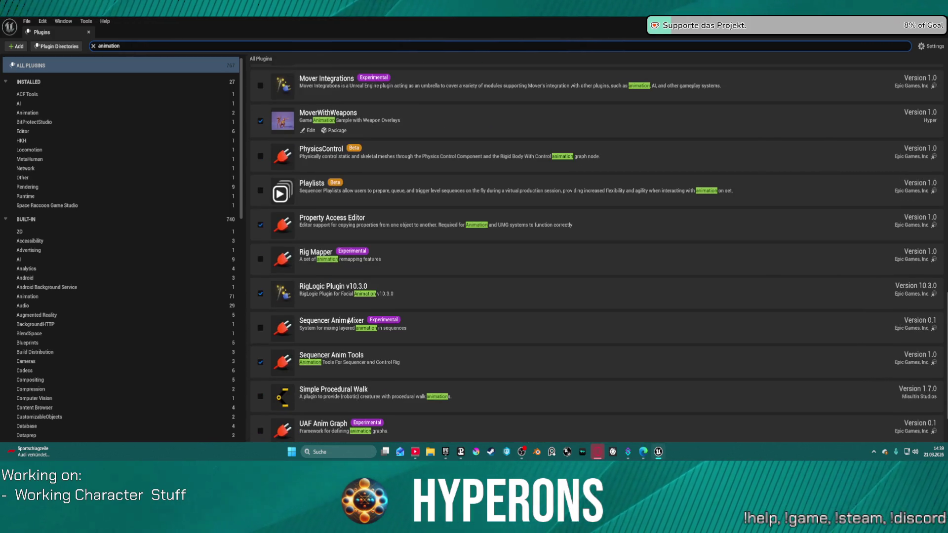
scroll(348, 322, "down", 2)
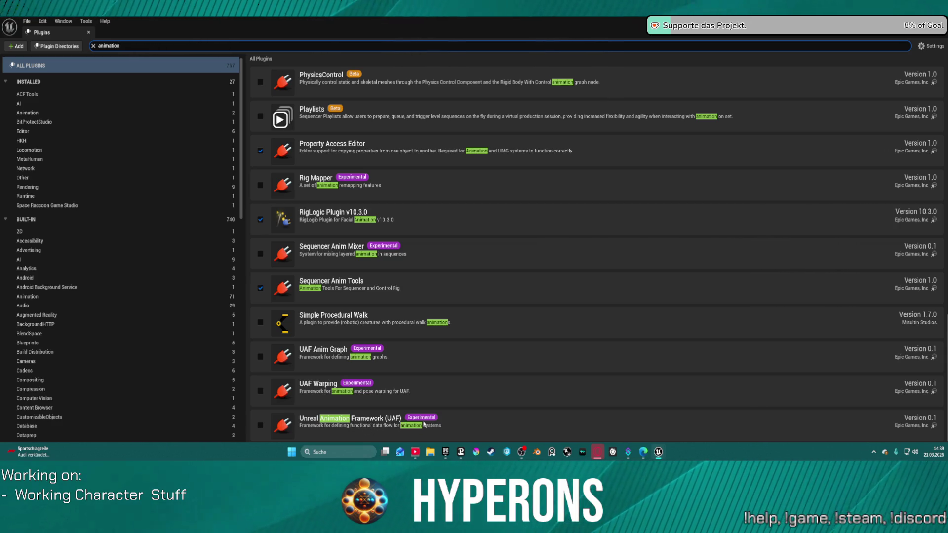
scroll(406, 326, "up", 1)
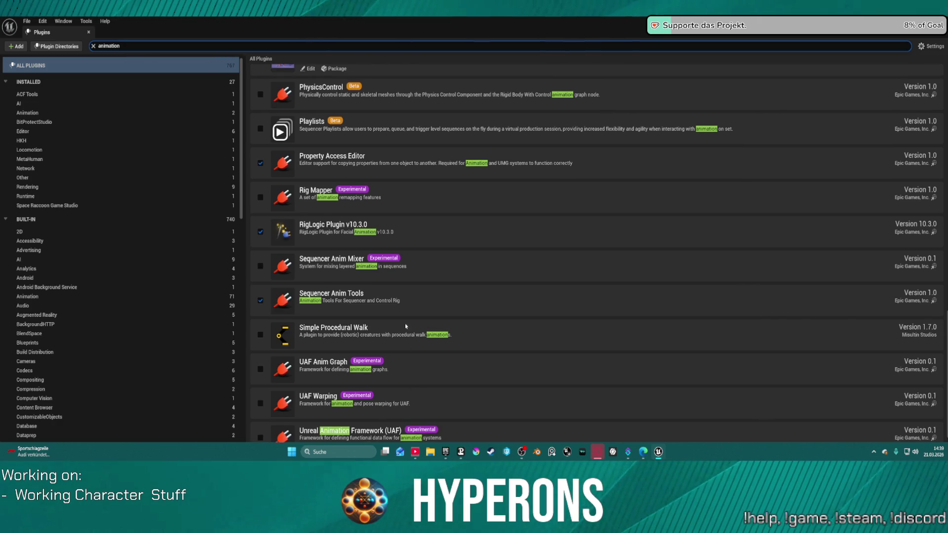
scroll(444, 226, "up", 1)
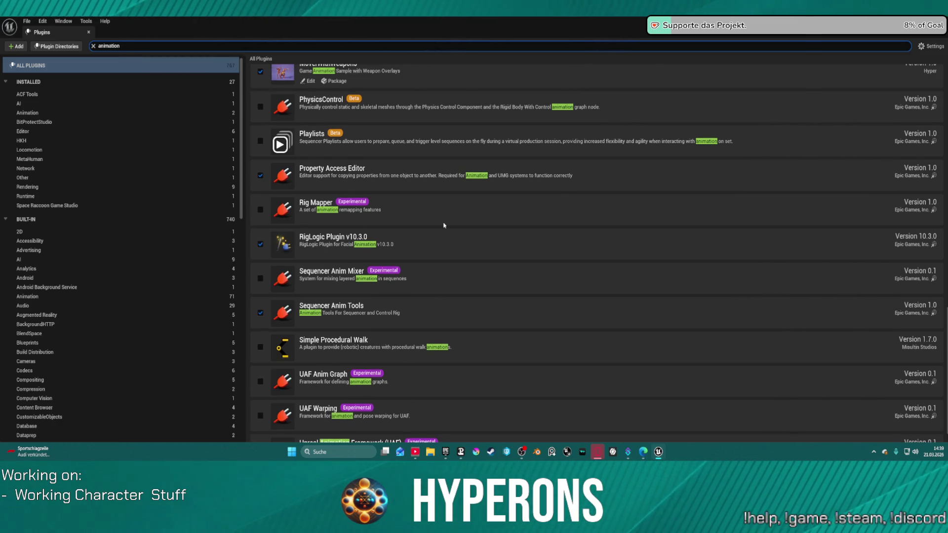
scroll(444, 225, "up", 3)
scroll(312, 263, "up", 13)
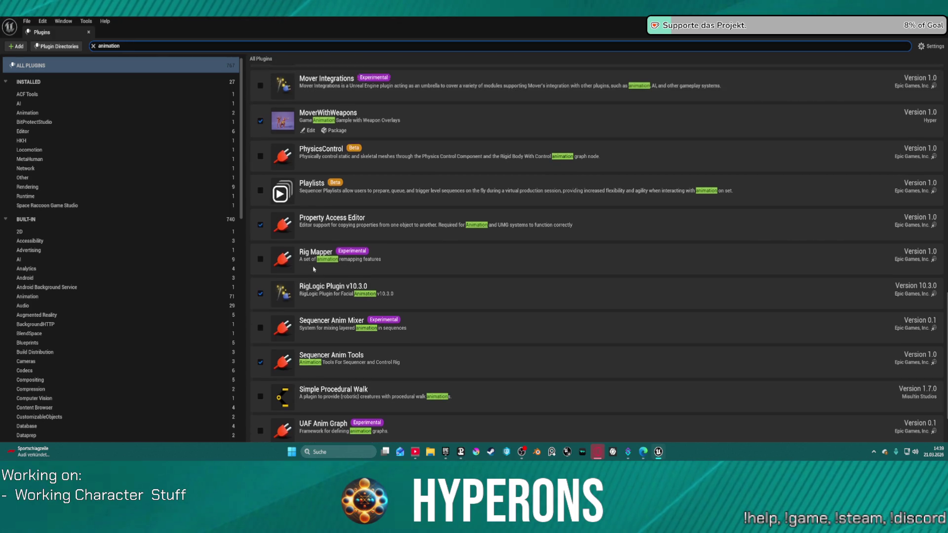
scroll(317, 270, "up", 2)
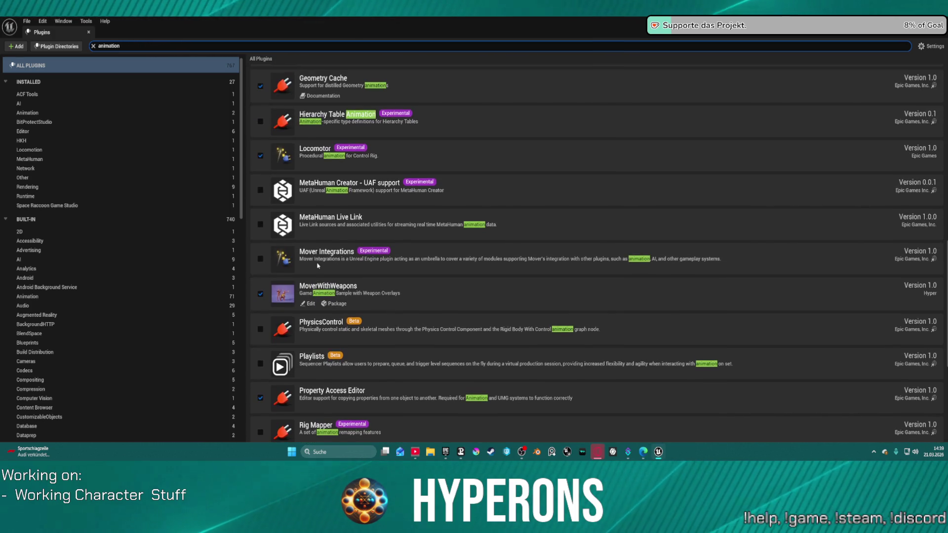
scroll(318, 265, "up", 12)
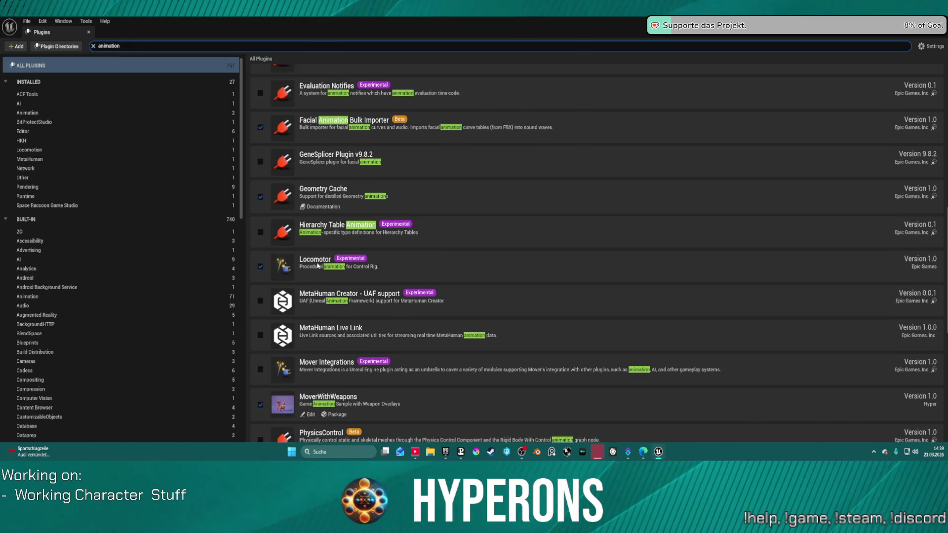
scroll(318, 266, "up", 5)
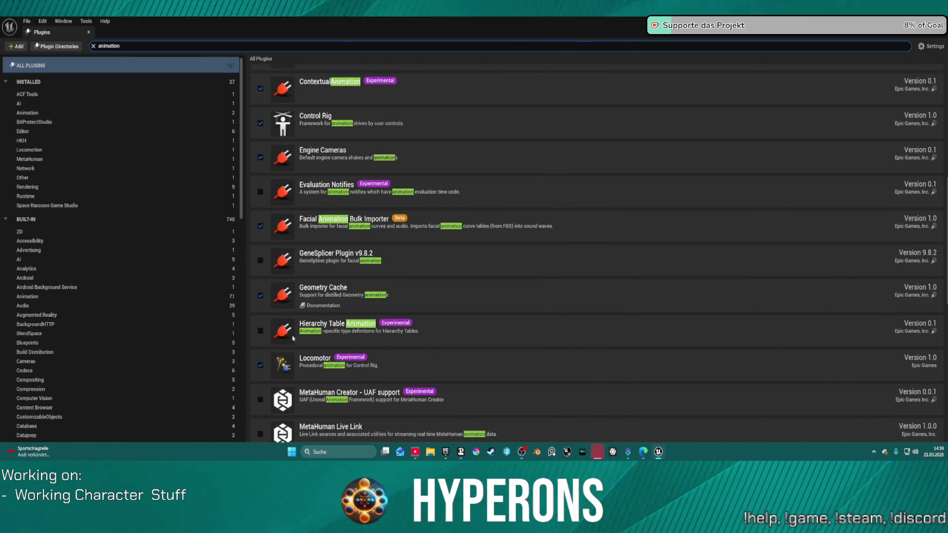
scroll(312, 329, "up", 7)
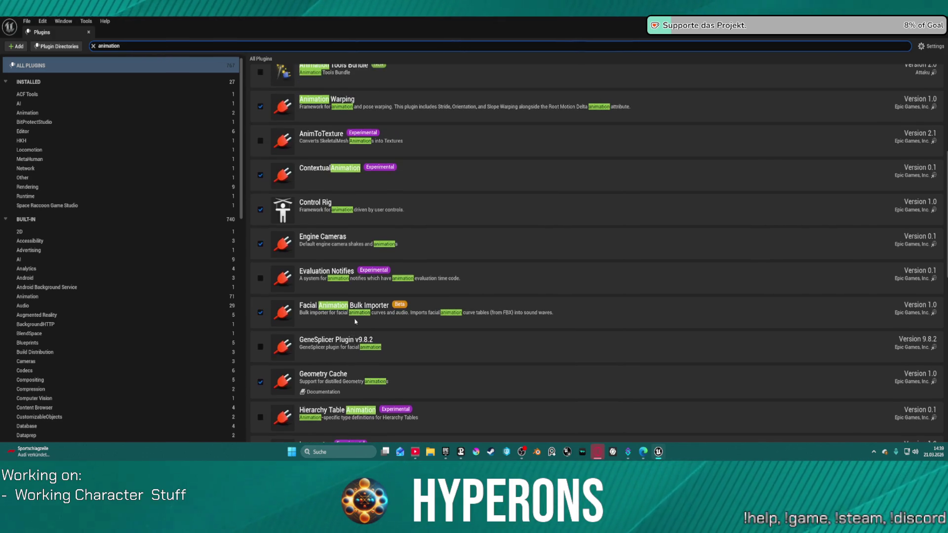
scroll(356, 322, "up", 3)
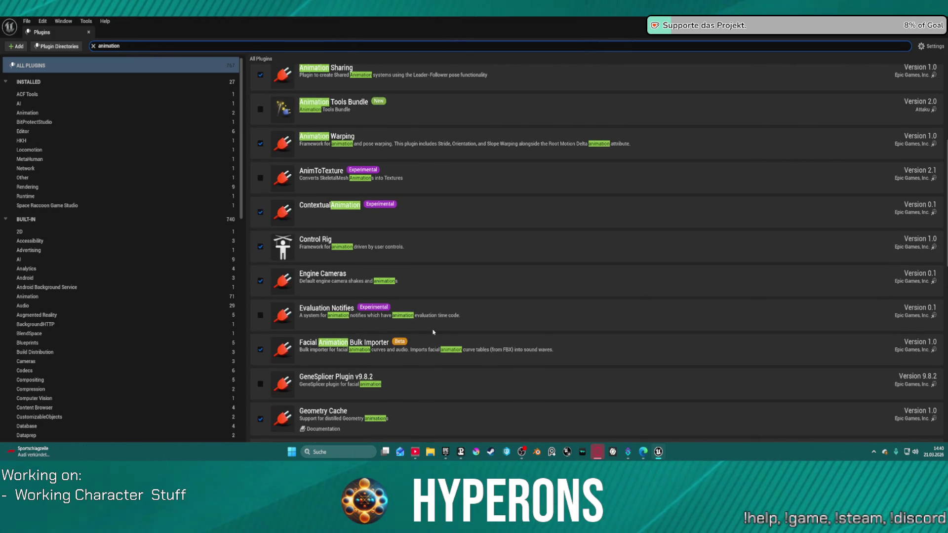
scroll(434, 332, "up", 9)
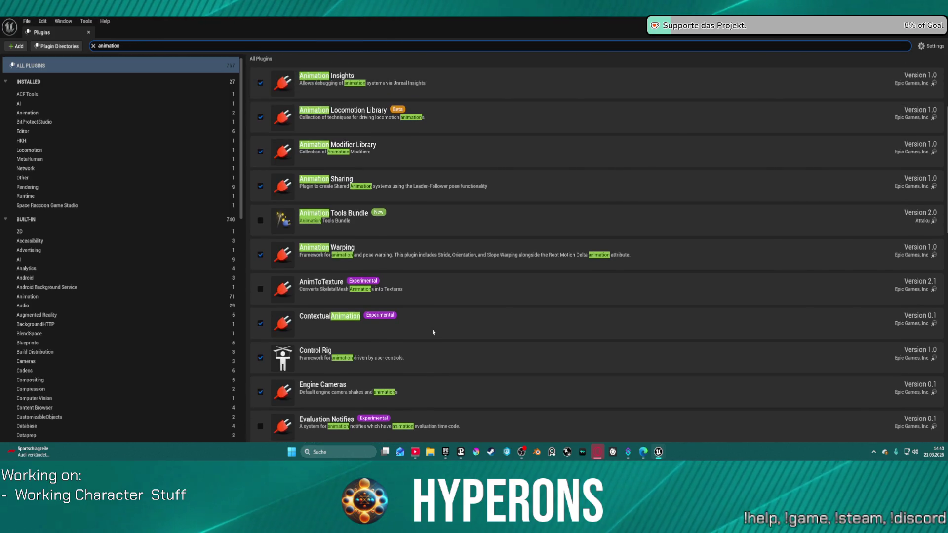
scroll(433, 330, "up", 3)
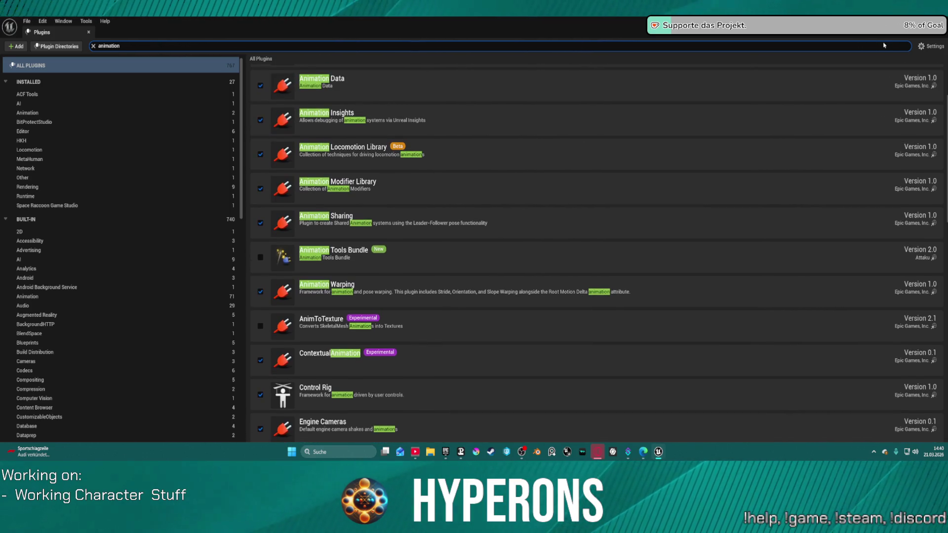
key("alt+Tab")
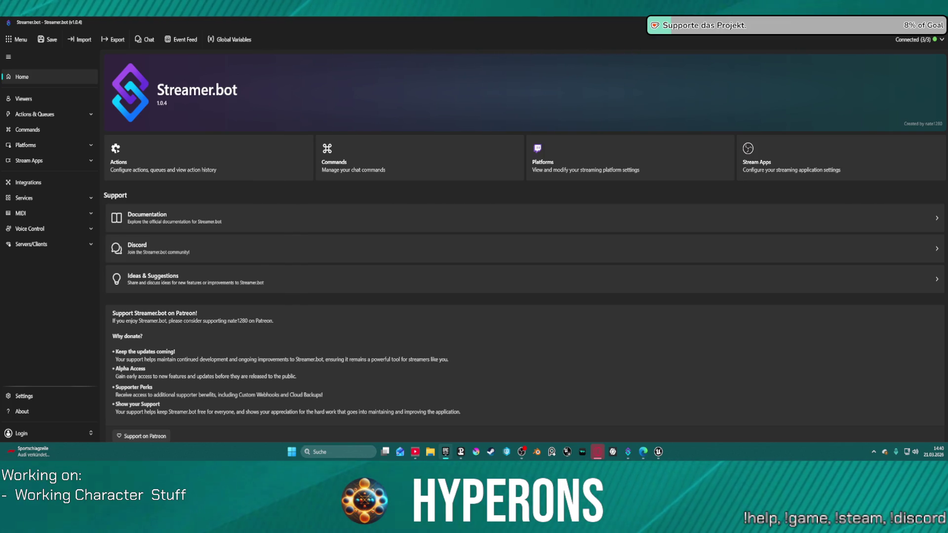
mouse_move(445, 452)
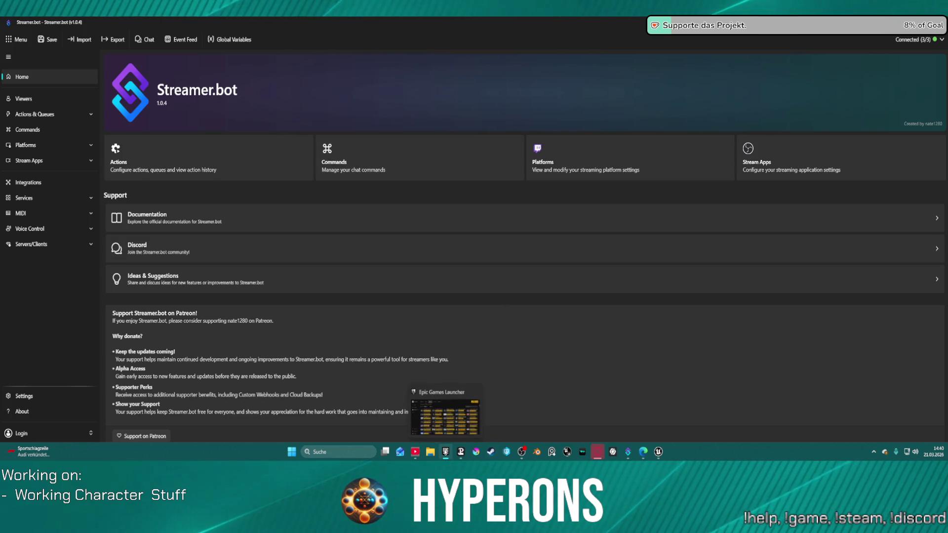
- Search plugins for 'animation tool', enable the Animation Tools Bundle, then switch to Streamer.bot
mouse_move(628, 452)
left_click(694, 405)
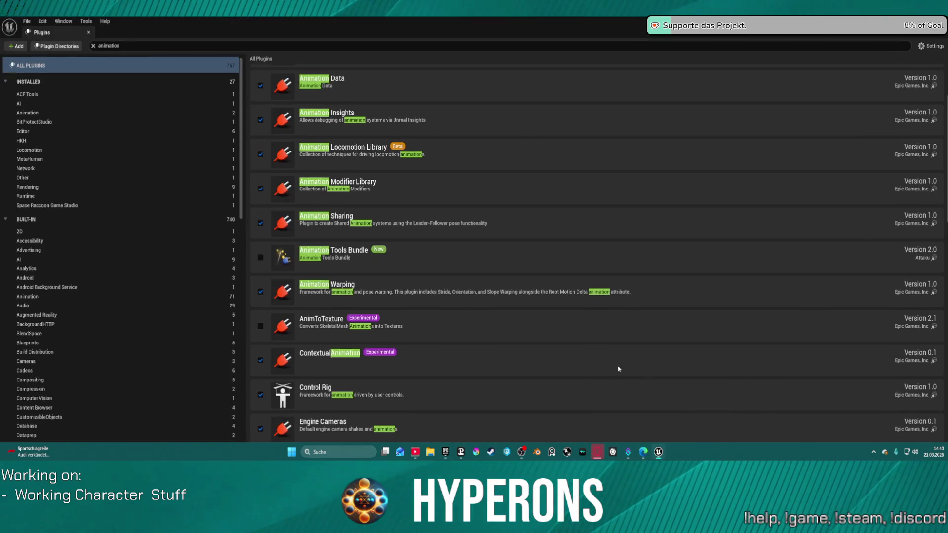
left_click(171, 46)
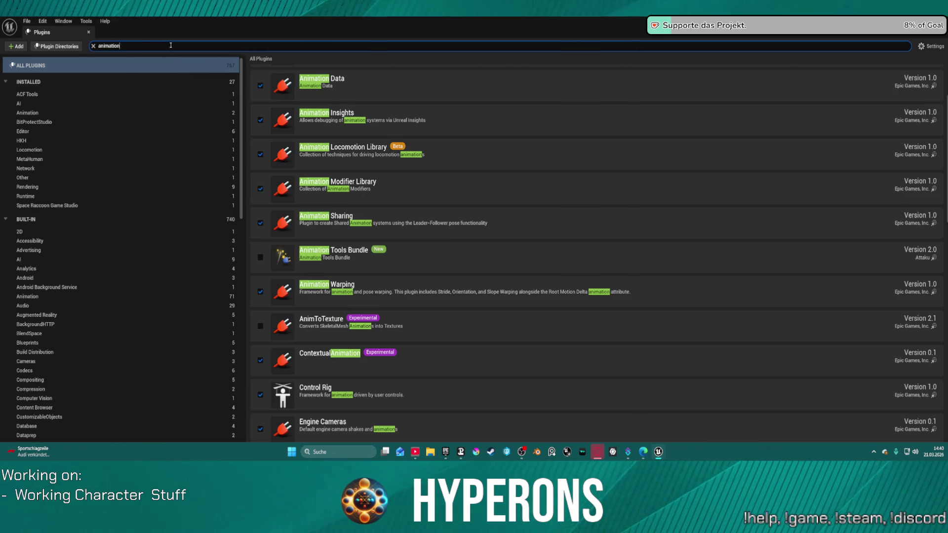
type("tool")
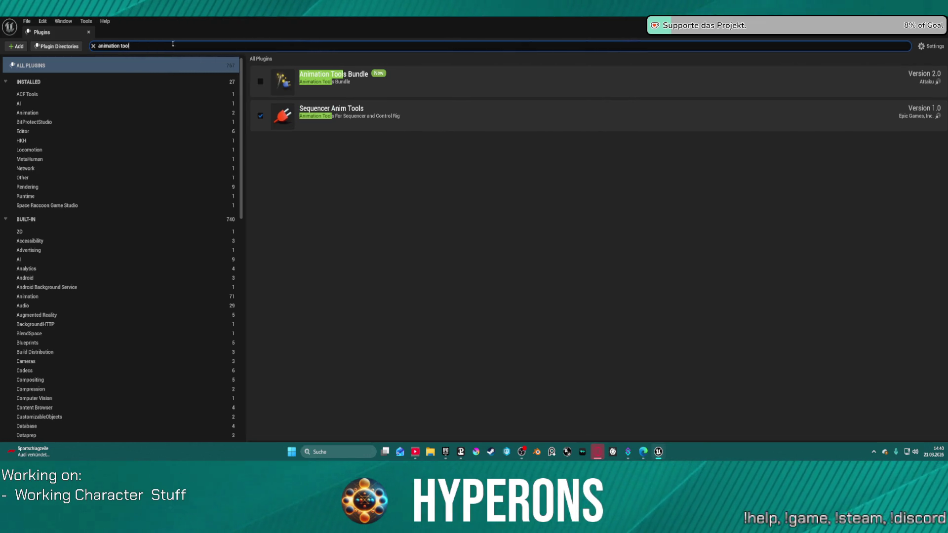
left_click(261, 82)
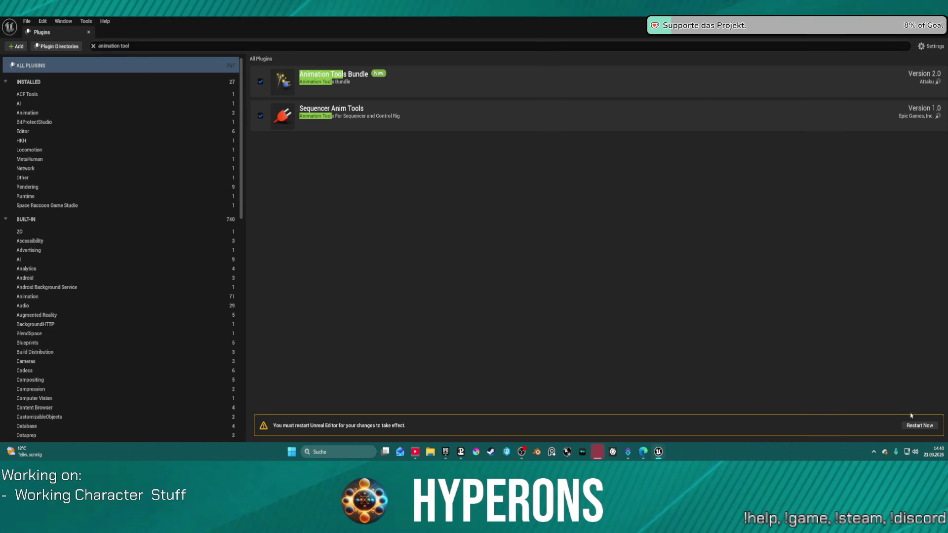
left_click(446, 451)
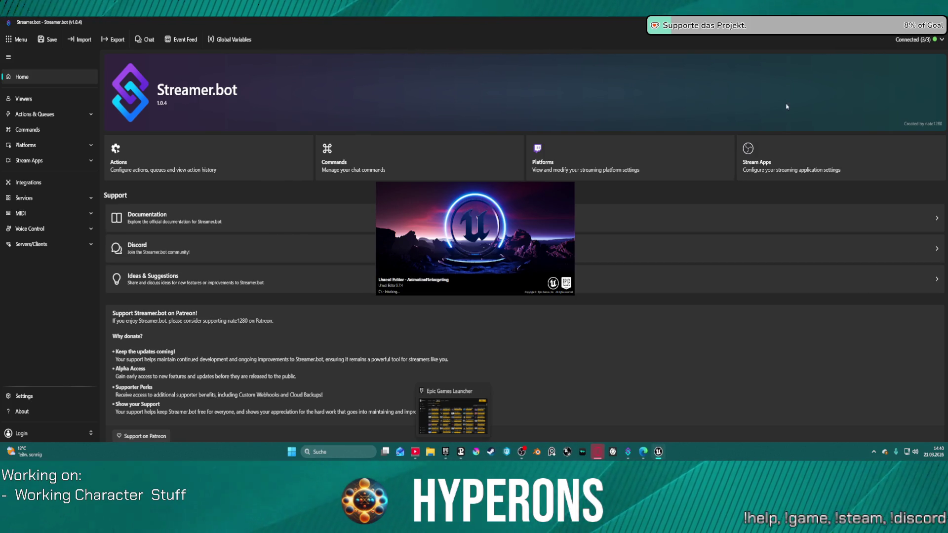
- Minimize Streamer.bot to the desktop while Unreal Editor reloads the project
key("super+d")
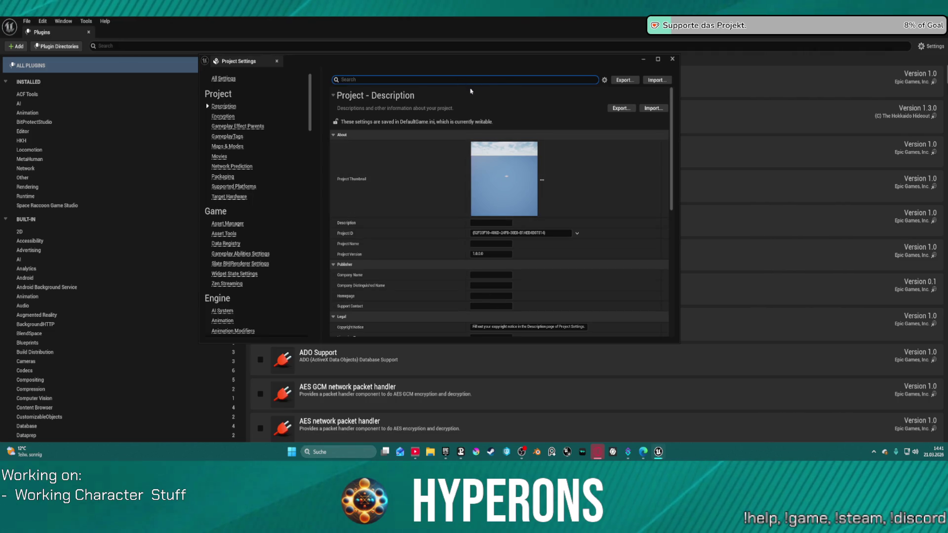
- Close Project Settings, check Animation Tools Bundle via an 'animation too' plugin search, then close Plugins
left_click(672, 59)
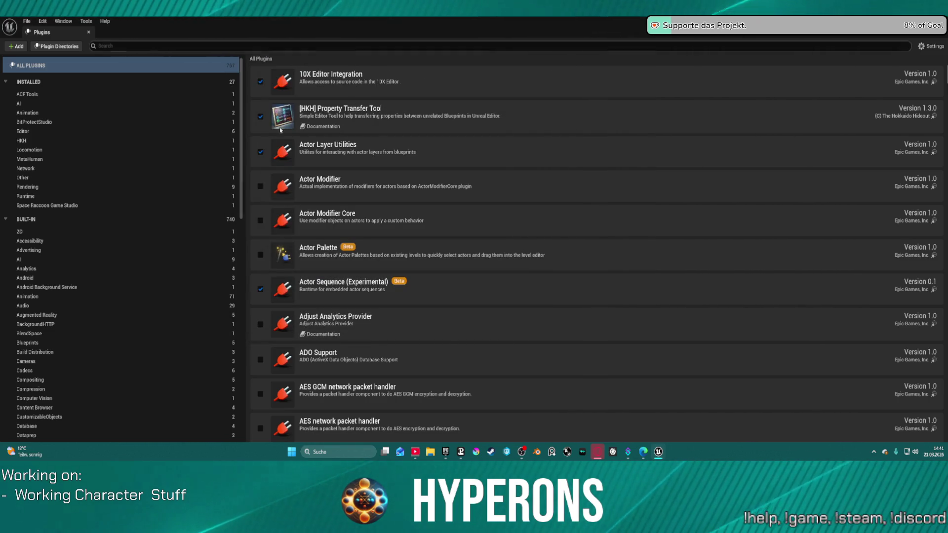
left_click(185, 46)
type("animati")
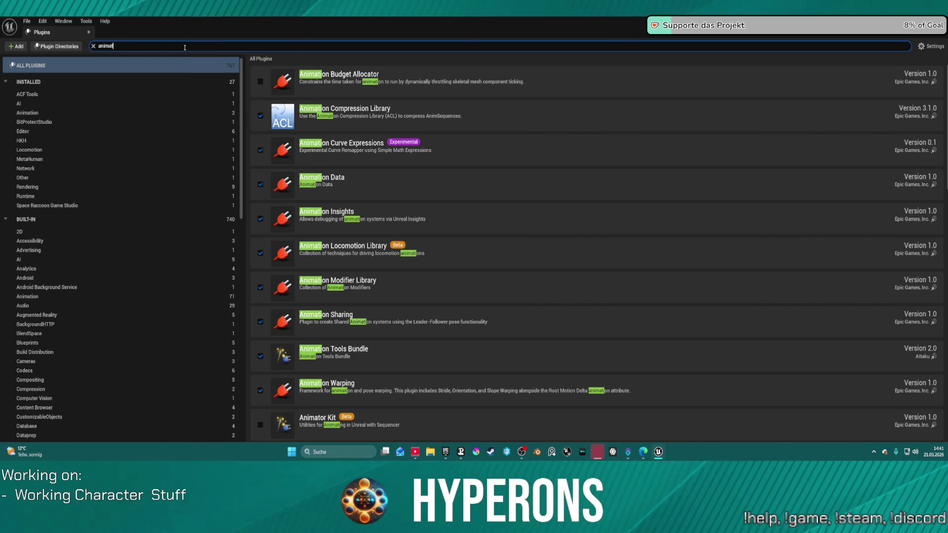
key("BackSpace")
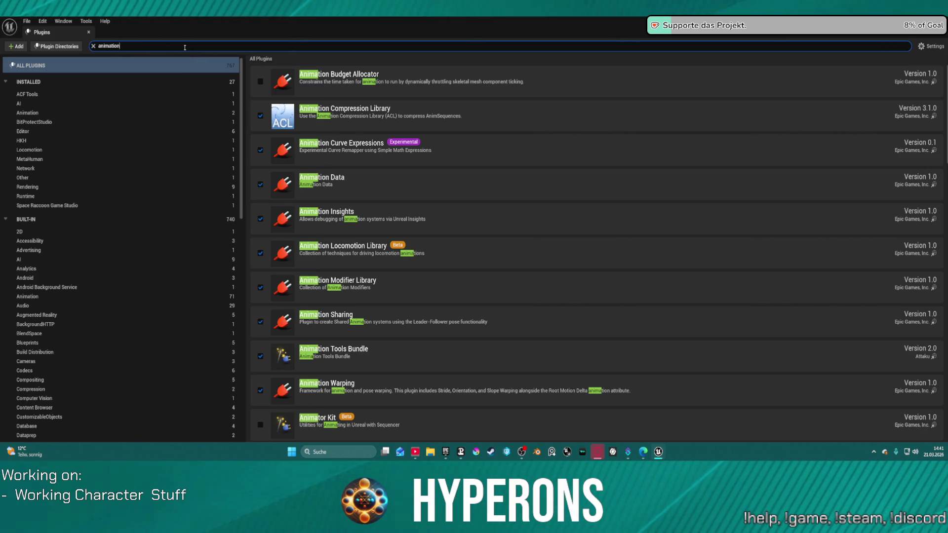
type("too")
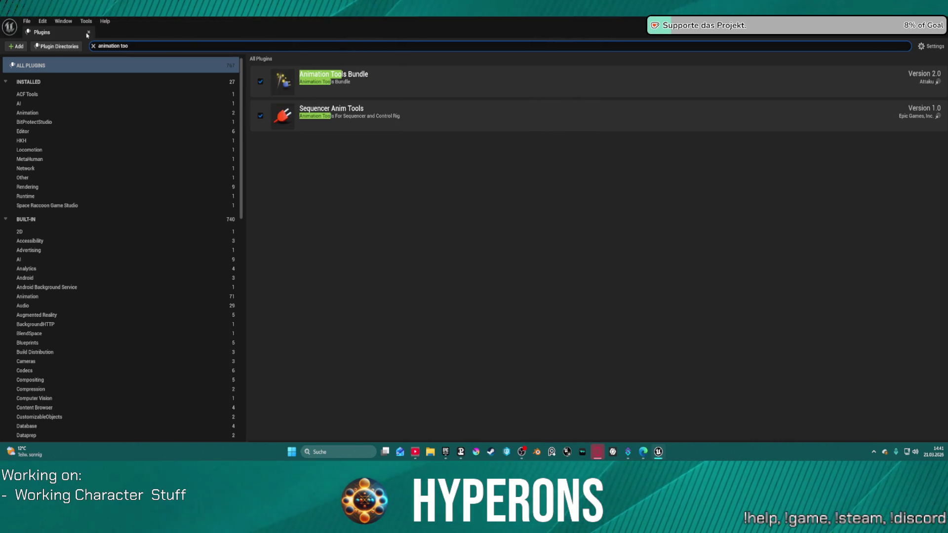
left_click(88, 32)
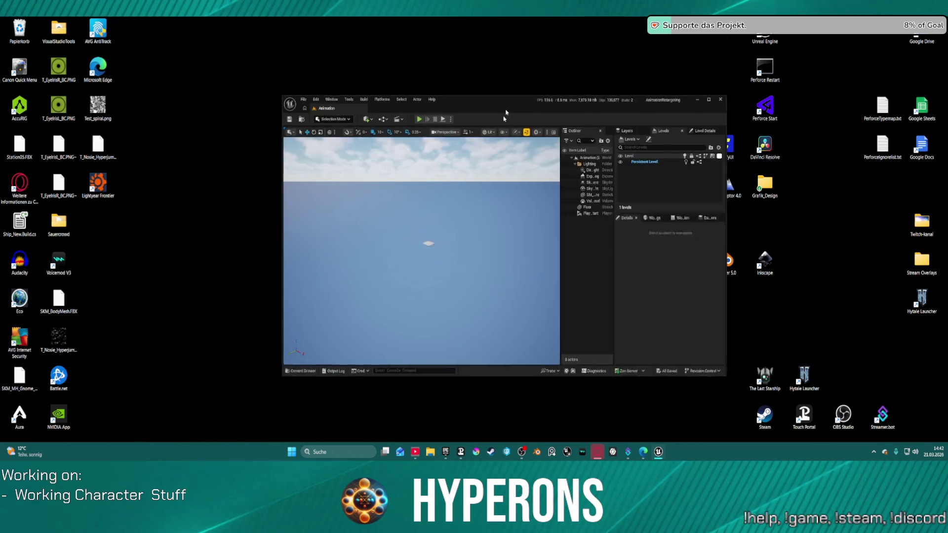
- Maximize the level editor and frame the viewport camera on the Floor actor
left_click(686, 115)
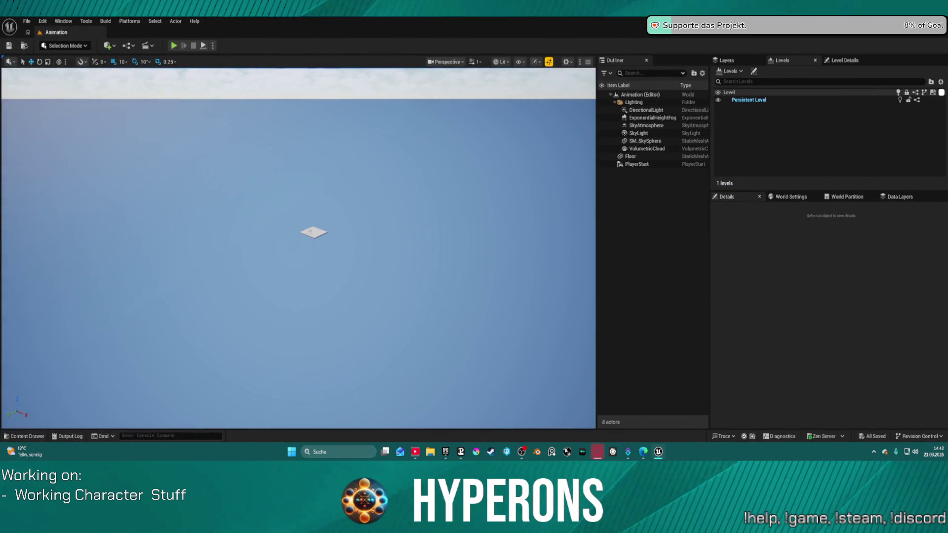
left_click_drag(348, 224, 437, 216)
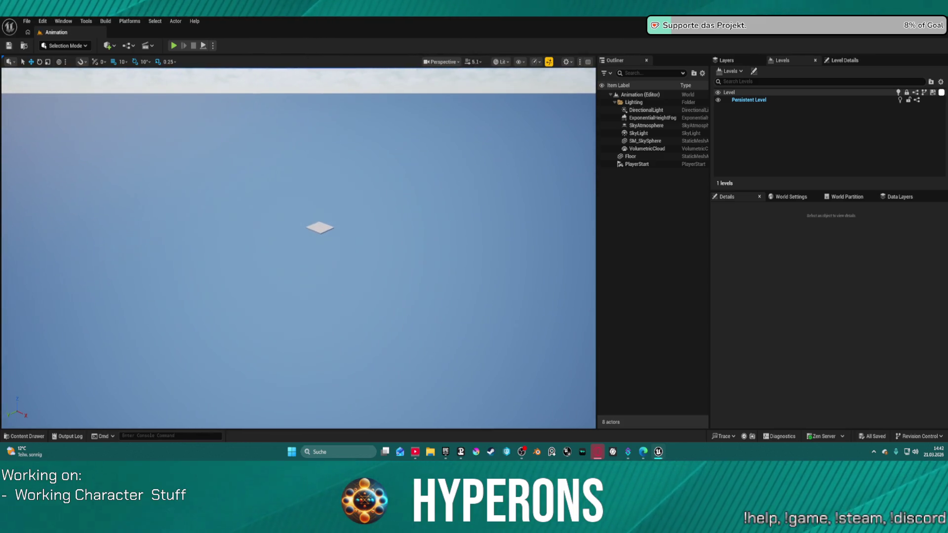
double_click(633, 158)
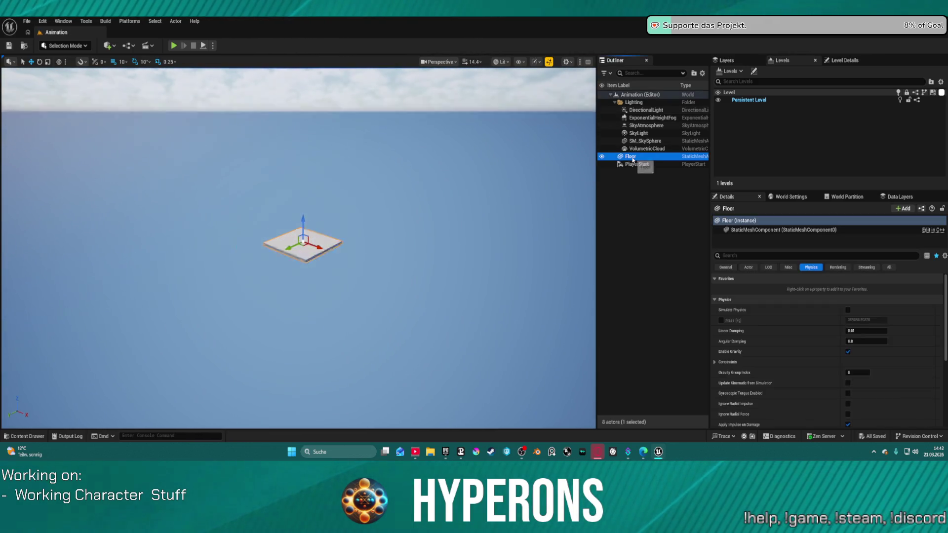
left_click_drag(331, 243, 332, 289)
- Browse the MoverWithWeapons Blueprints, Characters, UE5_Mannequins and Meshes folders in the Content Drawer
left_click(31, 434)
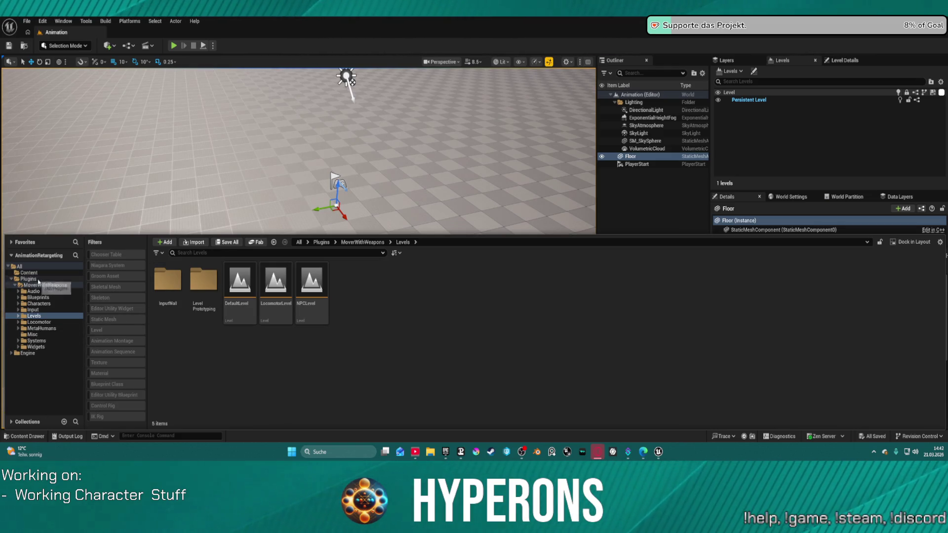
left_click(37, 297)
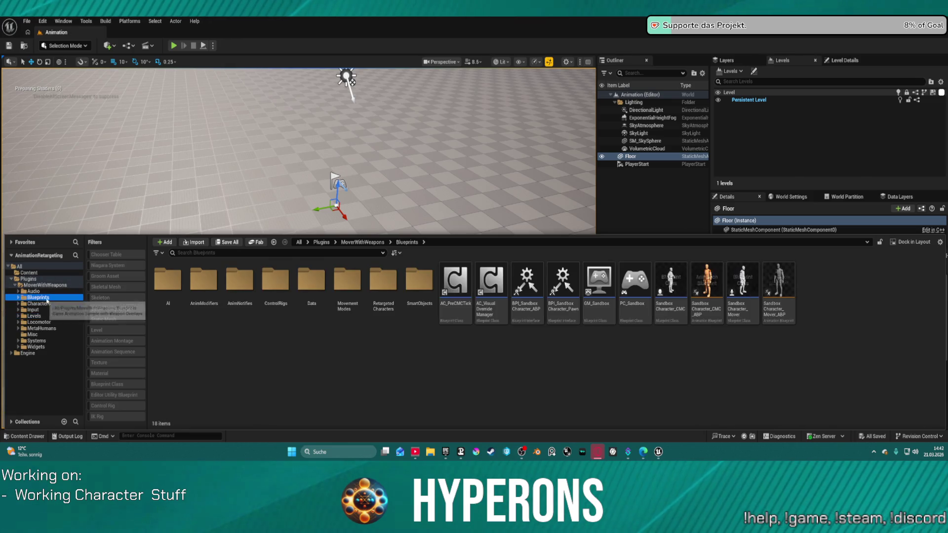
right_click(714, 281)
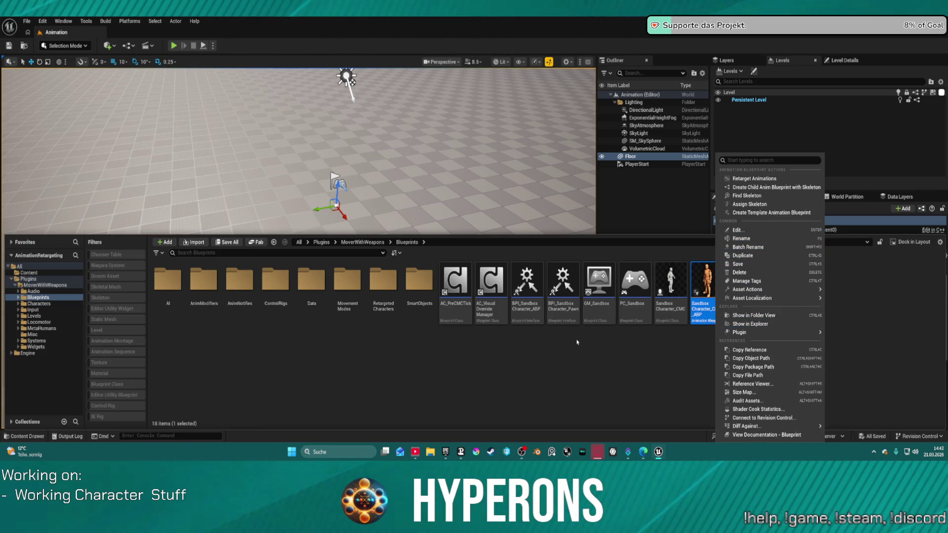
left_click(523, 377)
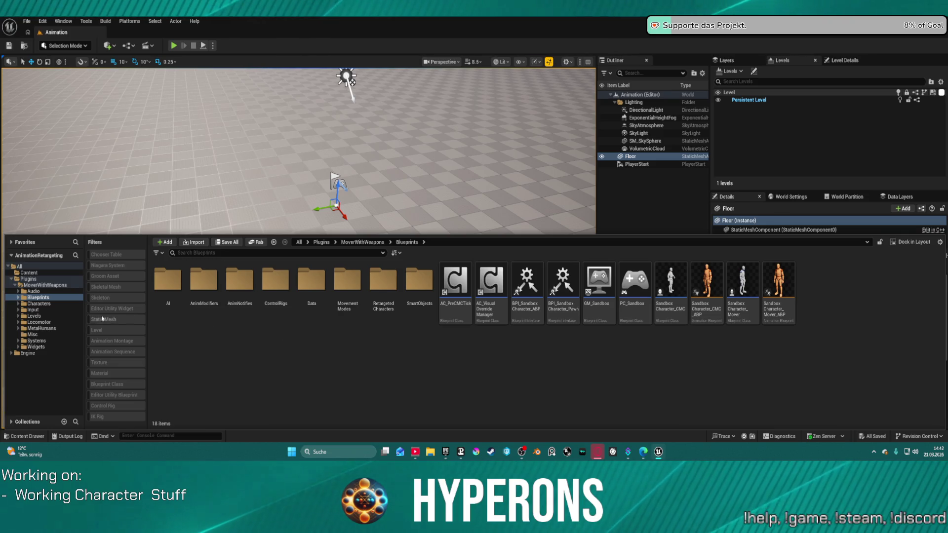
left_click(39, 303)
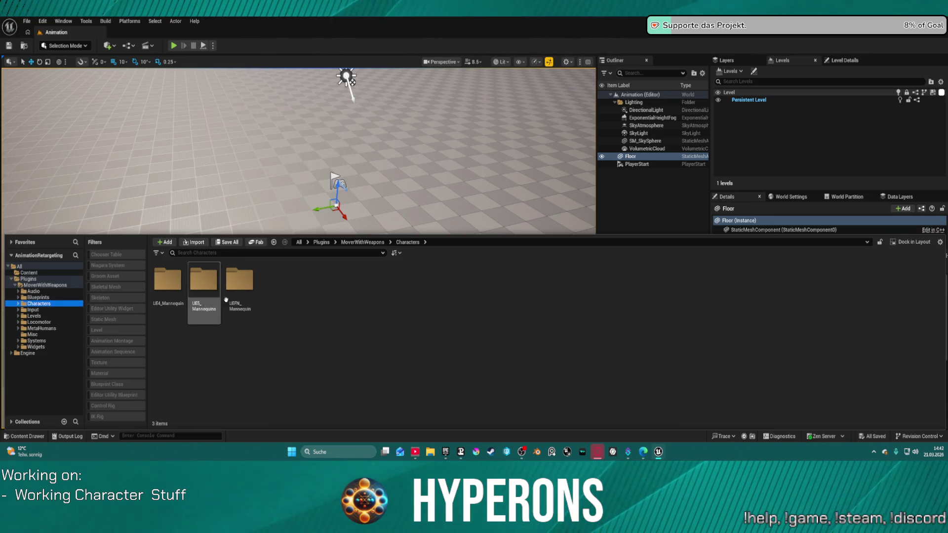
double_click(200, 283)
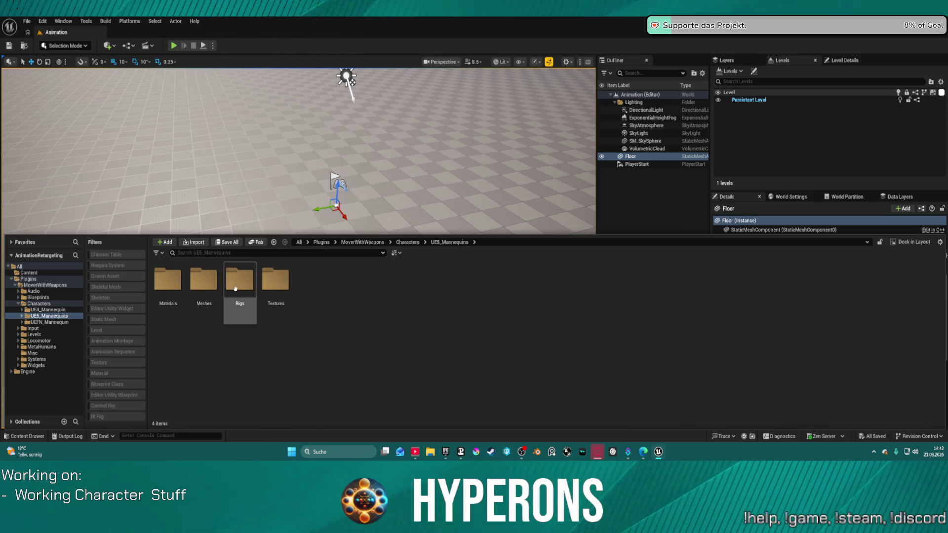
double_click(196, 284)
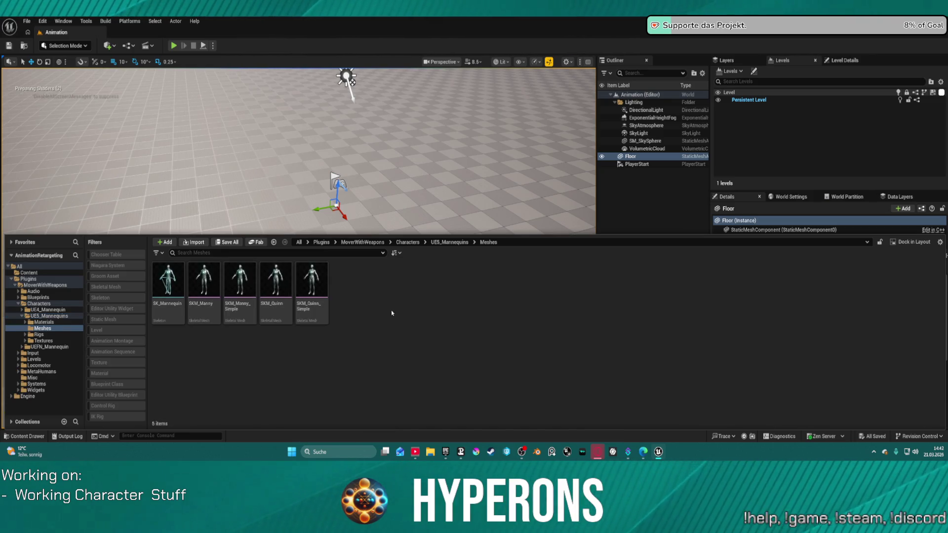
- Filter to Animation Sequences and select the MoverWithWeapons root to list all 1,641
right_click(202, 281)
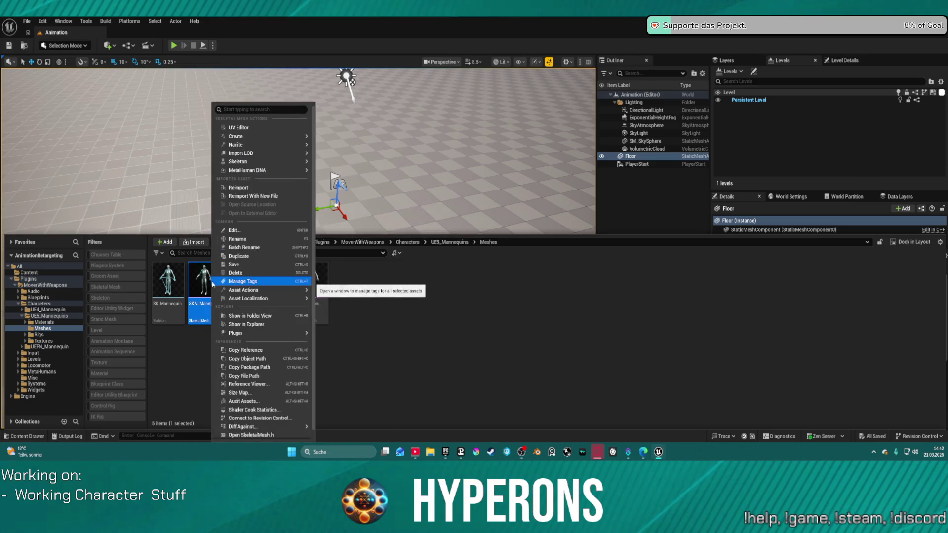
mouse_move(275, 149)
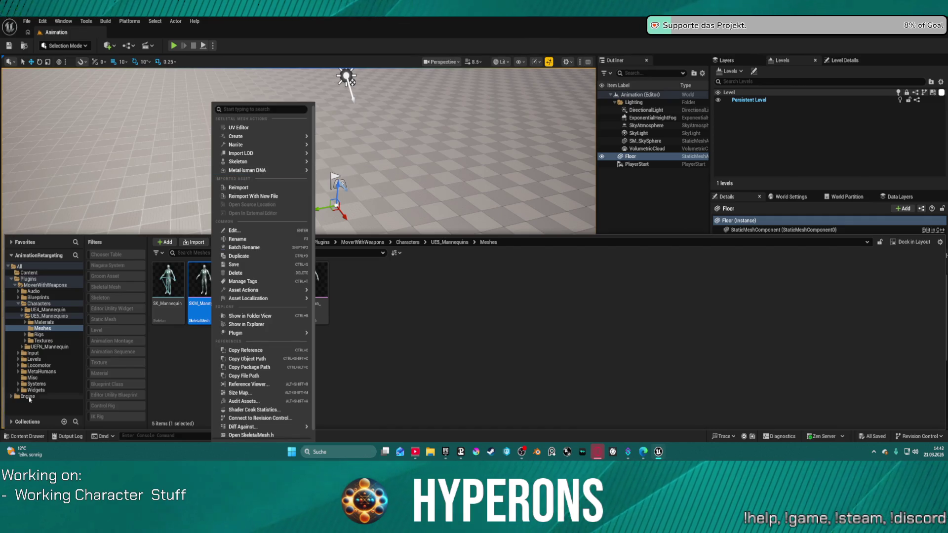
left_click(113, 352)
left_click(45, 285)
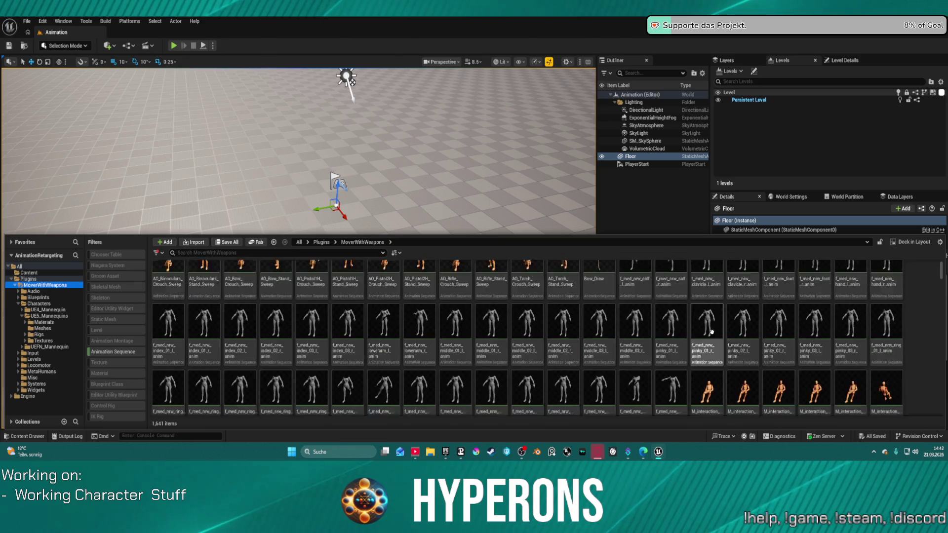
- Scroll the animation list and open f_med_nrw_thigh_r_anim in the Animation Editor
scroll(692, 330, "down", 2)
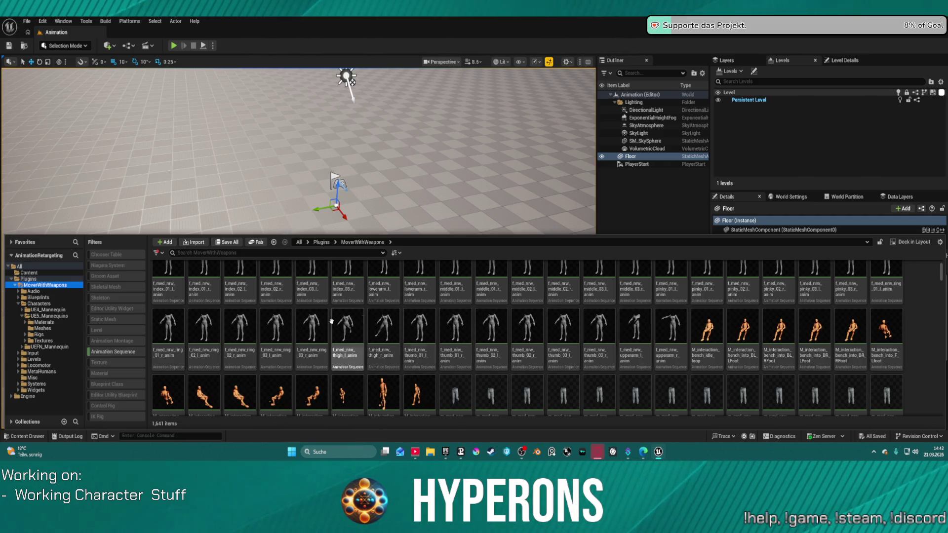
mouse_move(498, 329)
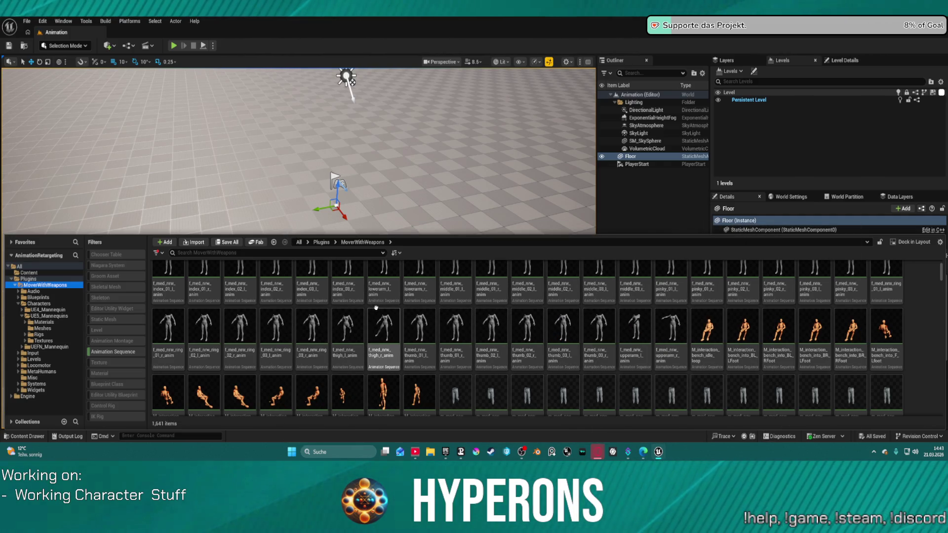
double_click(385, 323)
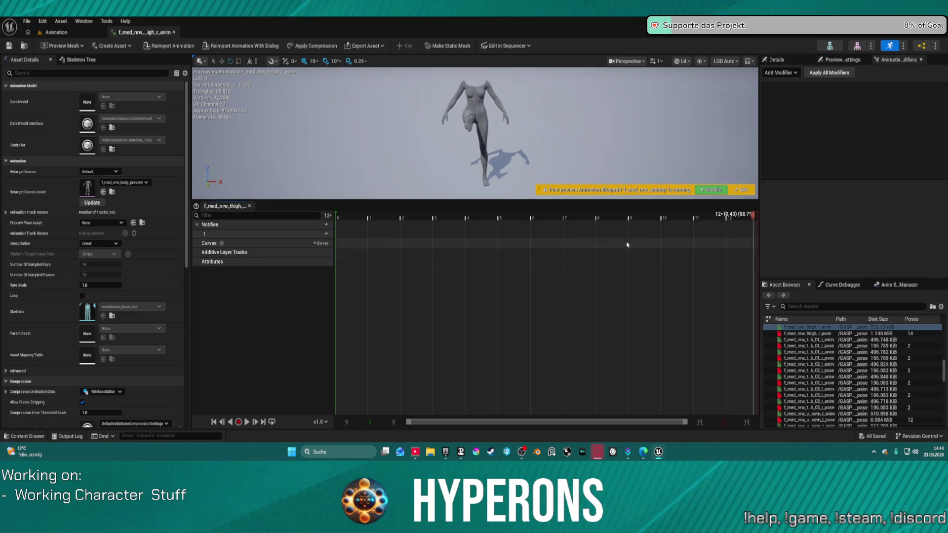
- Scrub to about frame 9, then collapse spine_05, spine_02 and spine_01 in the Skeleton Tree
mouse_move(754, 216)
left_mouse_down()
mouse_move(534, 229)
mouse_move(491, 242)
mouse_move(446, 289)
mouse_move(553, 273)
left_mouse_up()
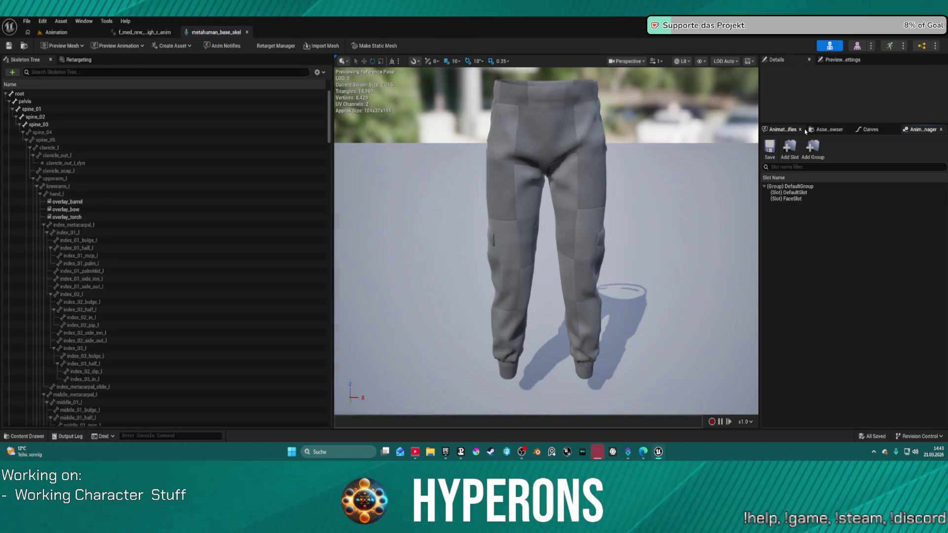
scroll(112, 219, "down", 12)
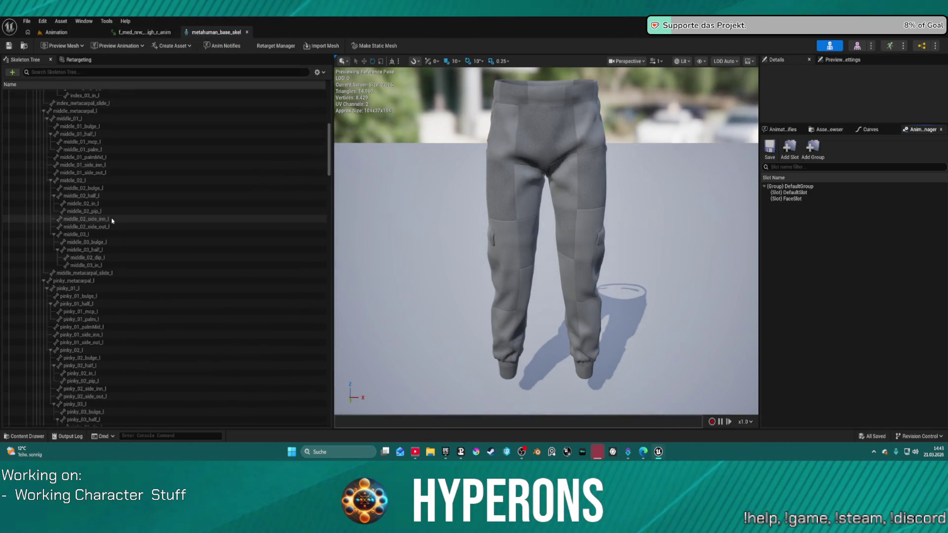
scroll(113, 221, "down", 20)
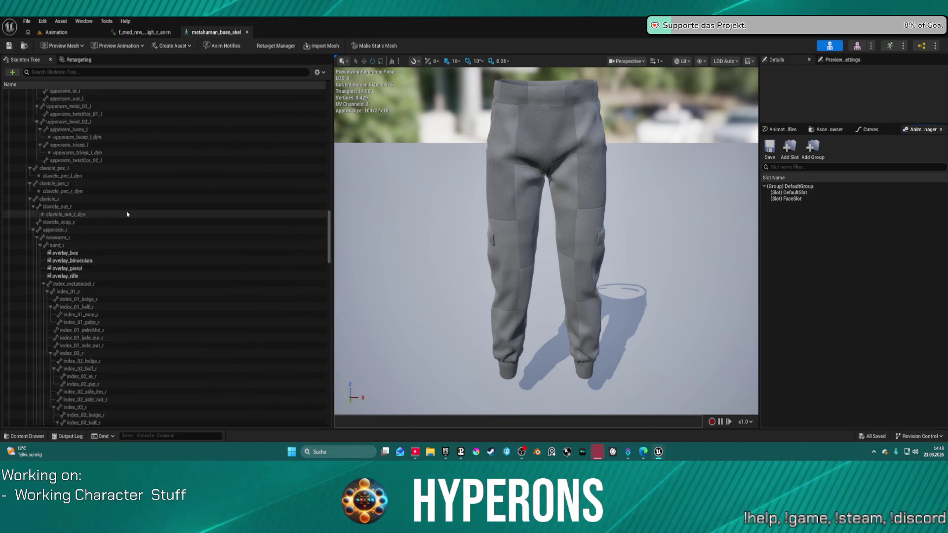
scroll(129, 218, "down", 20)
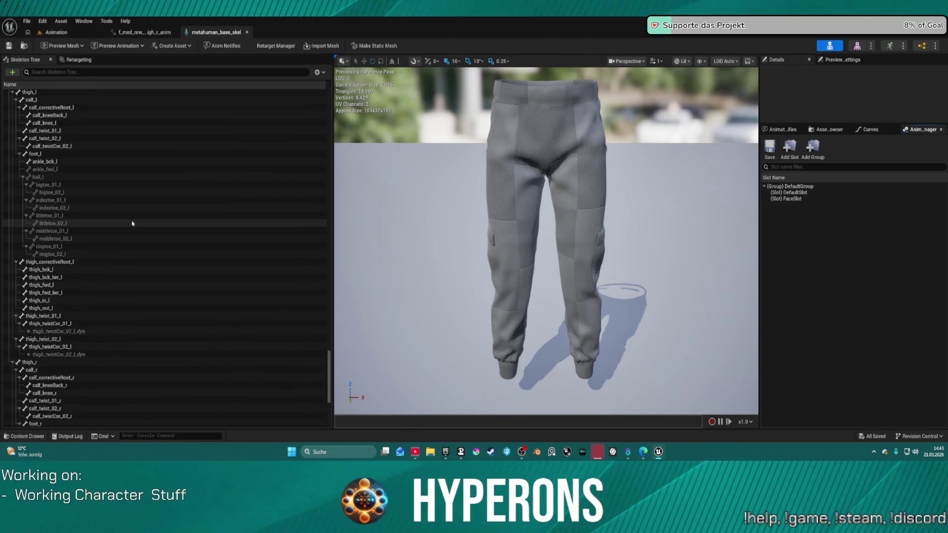
scroll(133, 224, "down", 7)
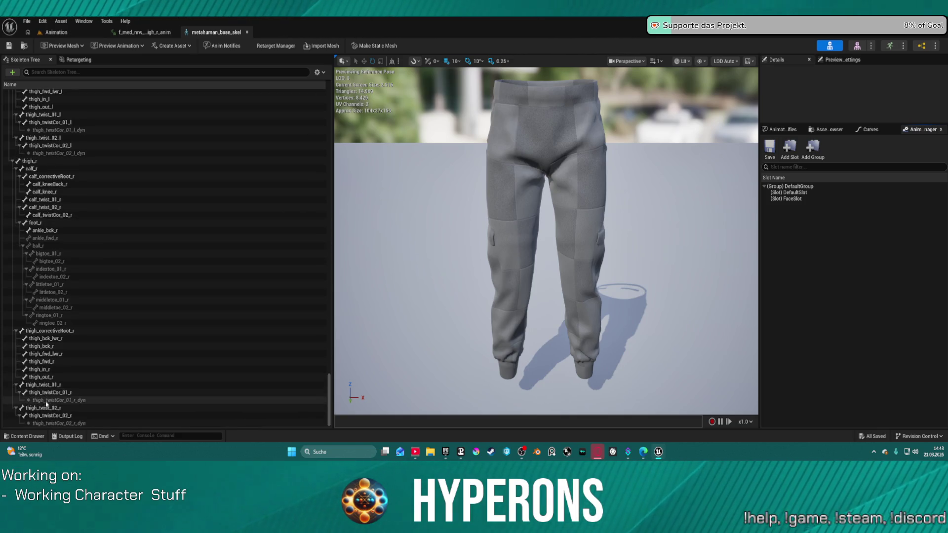
scroll(58, 368, "up", 1)
scroll(114, 257, "up", 15)
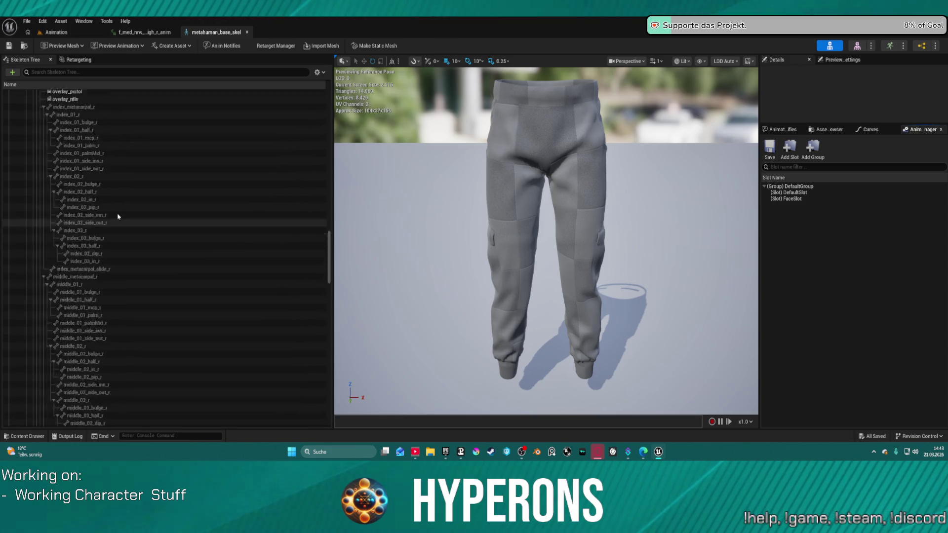
scroll(120, 257, "up", 20)
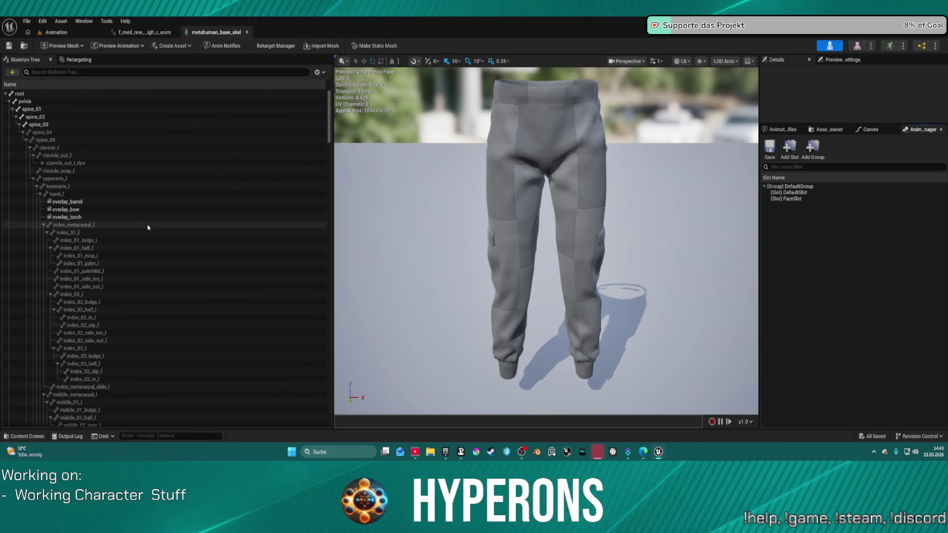
left_click(27, 141)
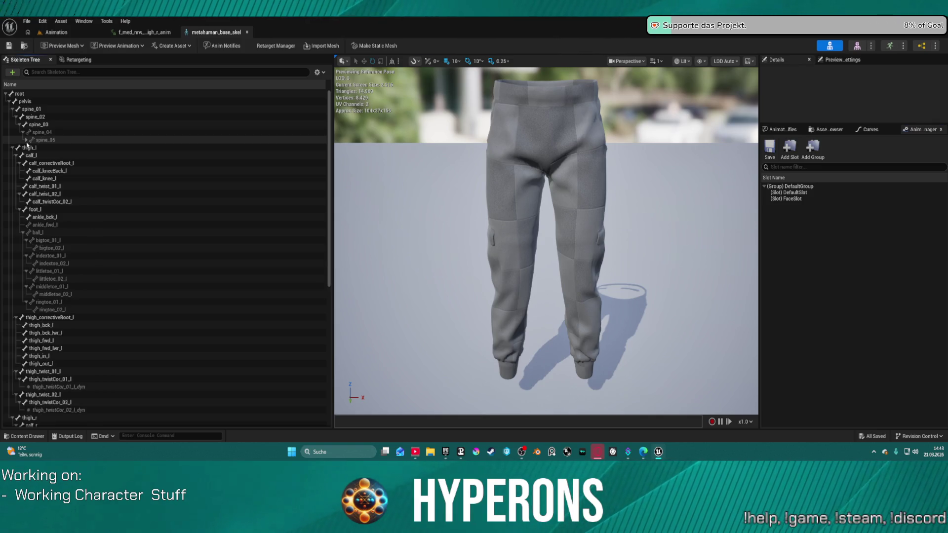
left_click(15, 117)
left_click(11, 109)
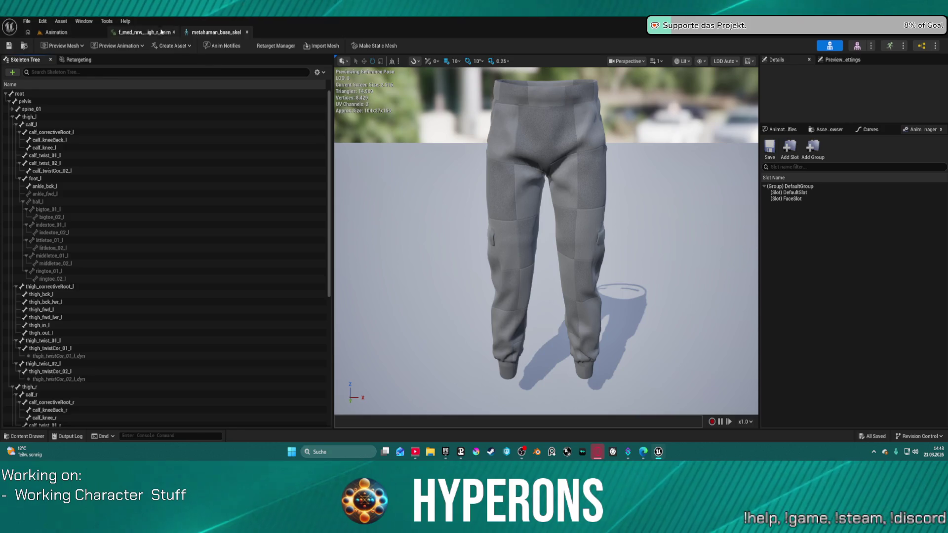
- Return to the f_med_nrw_thigh_r_anim editor and reopen the Content Drawer
left_click(141, 33)
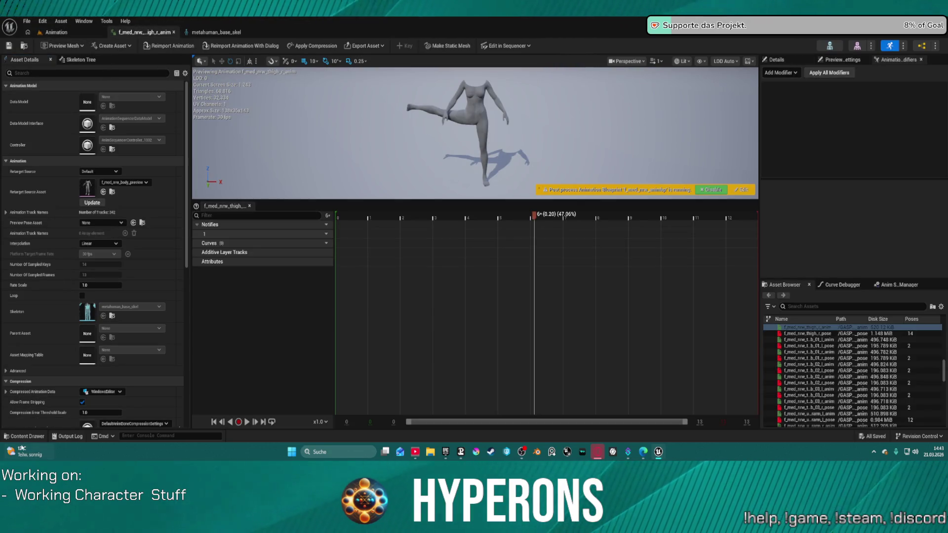
mouse_move(22, 448)
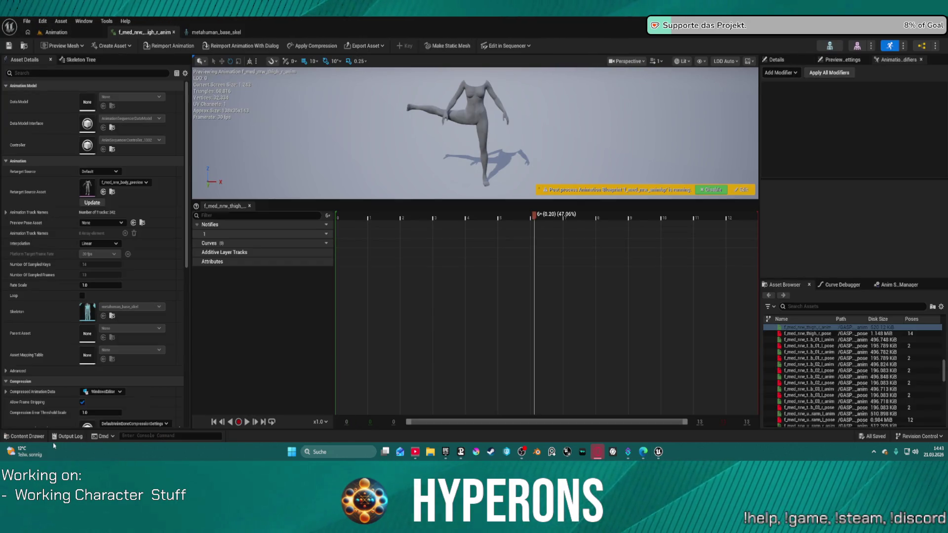
left_click(24, 436)
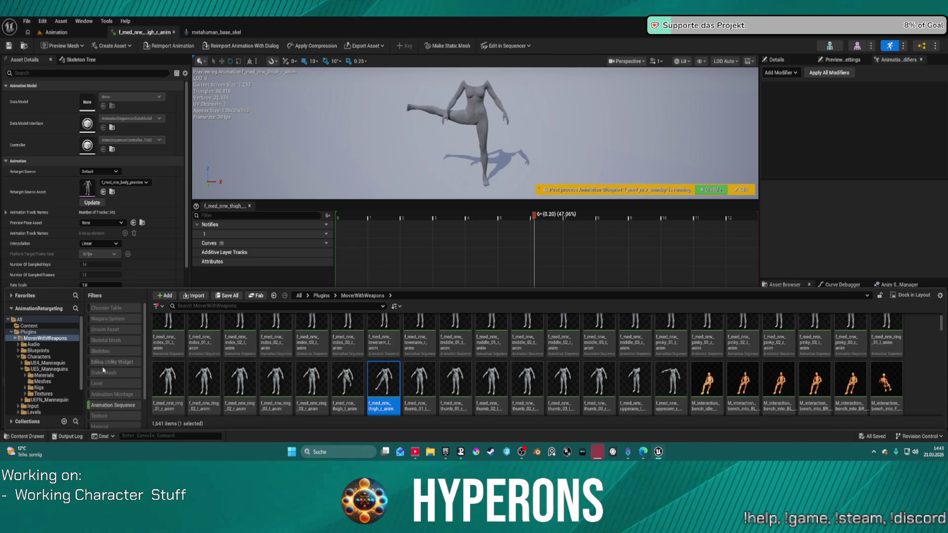
- Toggle the Animation Sequence filter off and back on, then scroll to Poses_Rifle
left_click(104, 409)
left_click(104, 406)
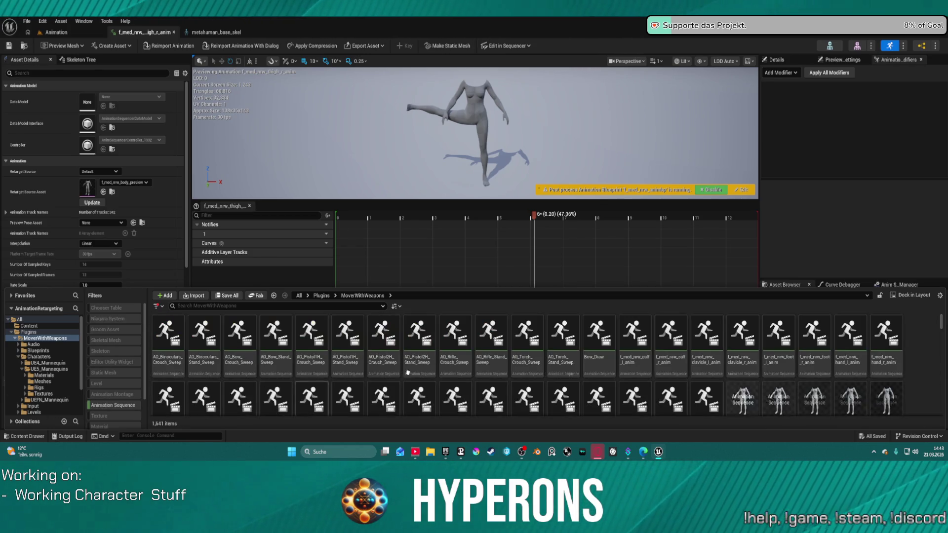
scroll(650, 353, "down", 1)
scroll(650, 353, "down", 3)
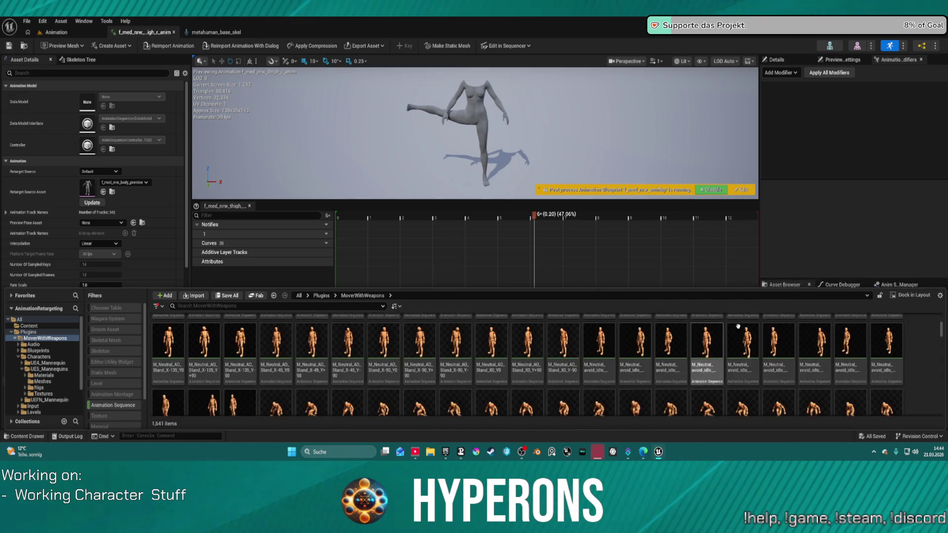
scroll(844, 381, "down", 10)
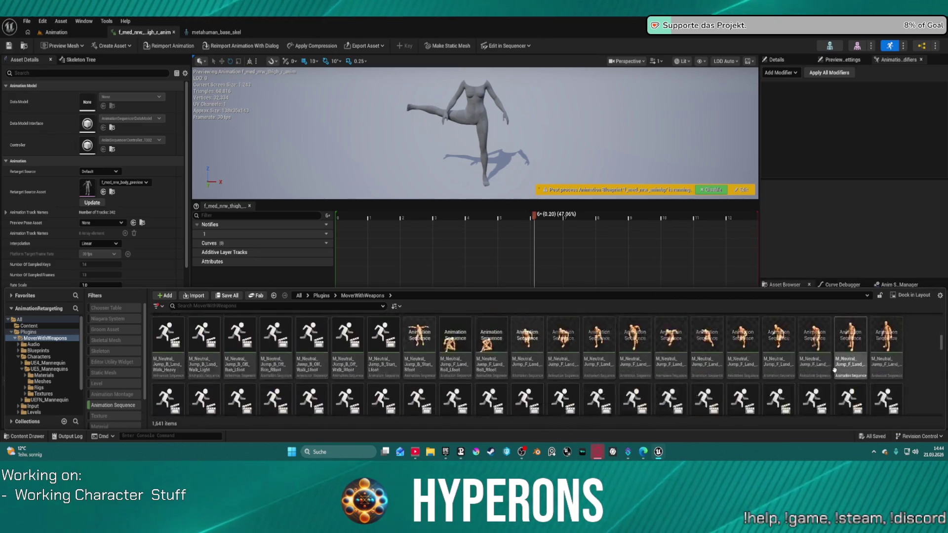
scroll(852, 366, "down", 15)
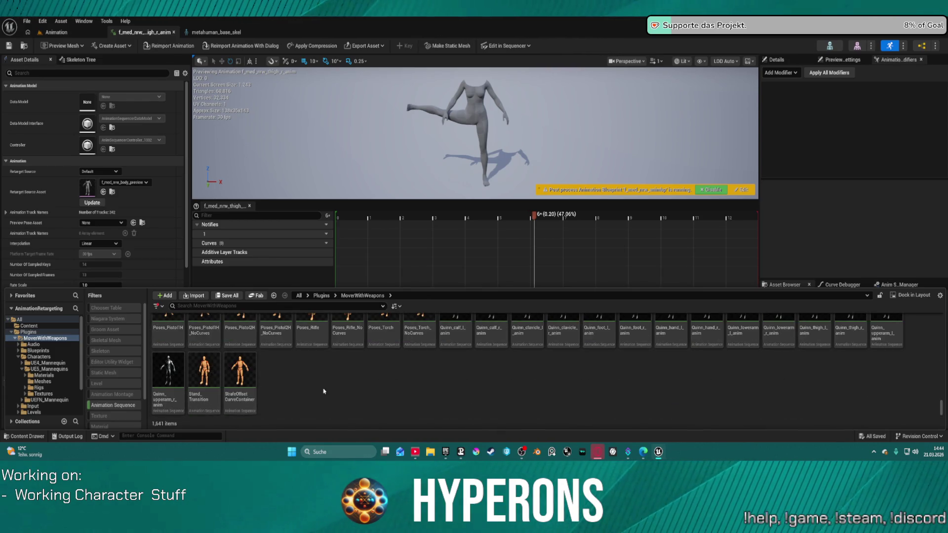
scroll(338, 392, "up", 1)
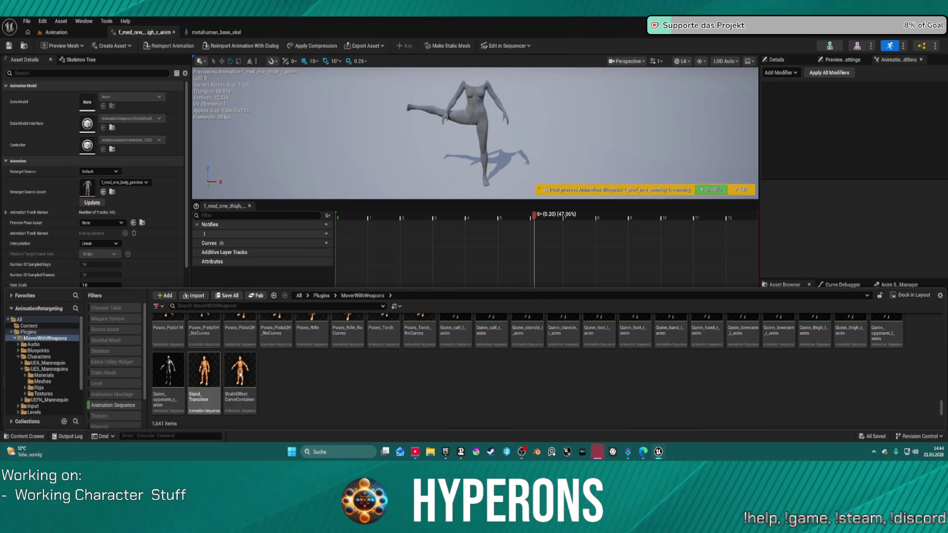
- Duplicate Poses_Rifle and name the copy Poses_Rifle_test
left_click(311, 353)
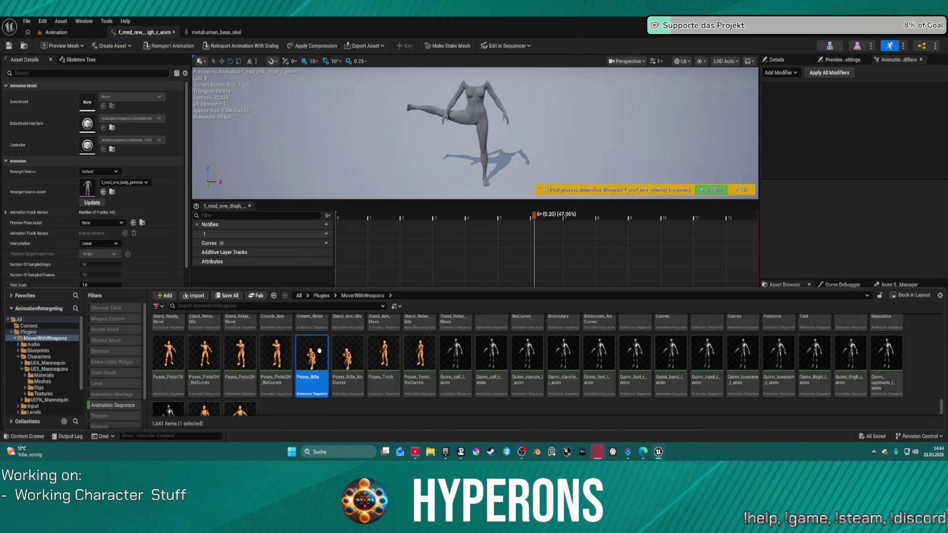
key("ctrl+d")
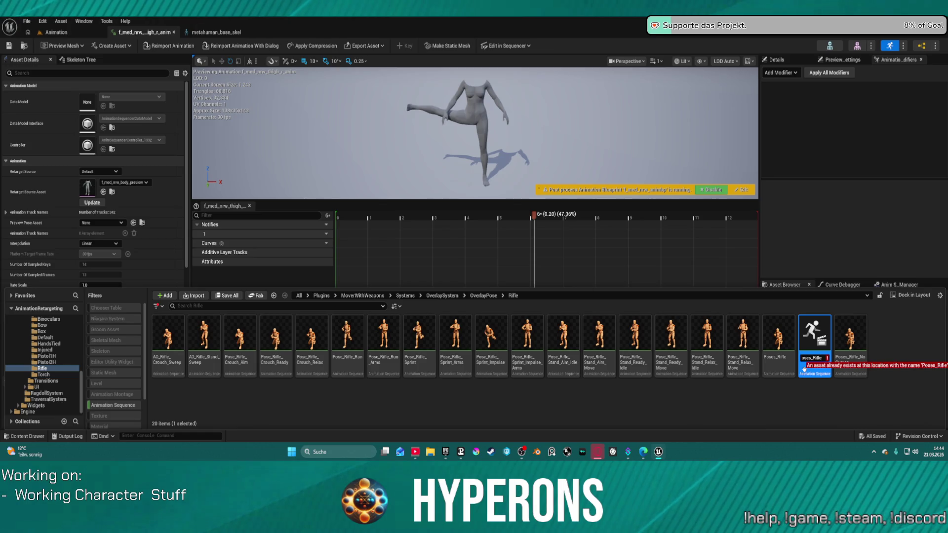
type("test")
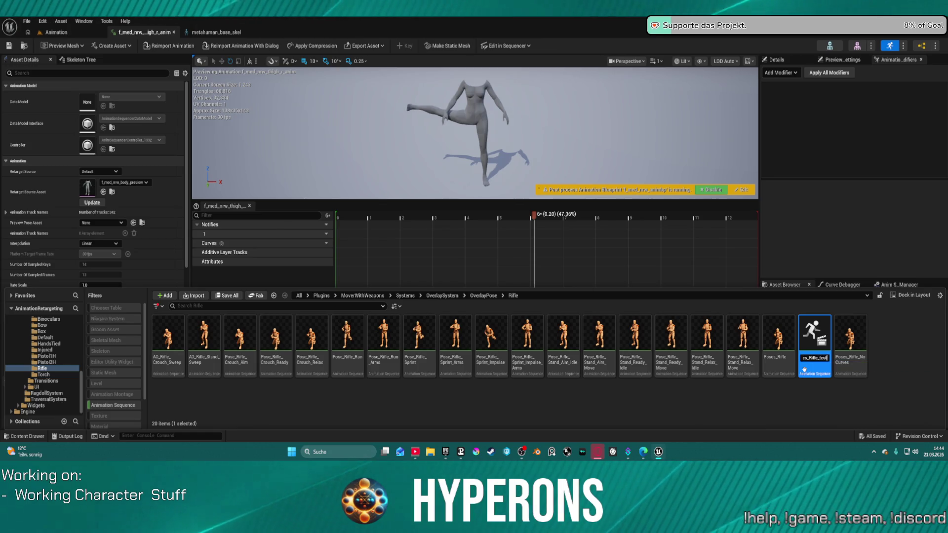
key("Return")
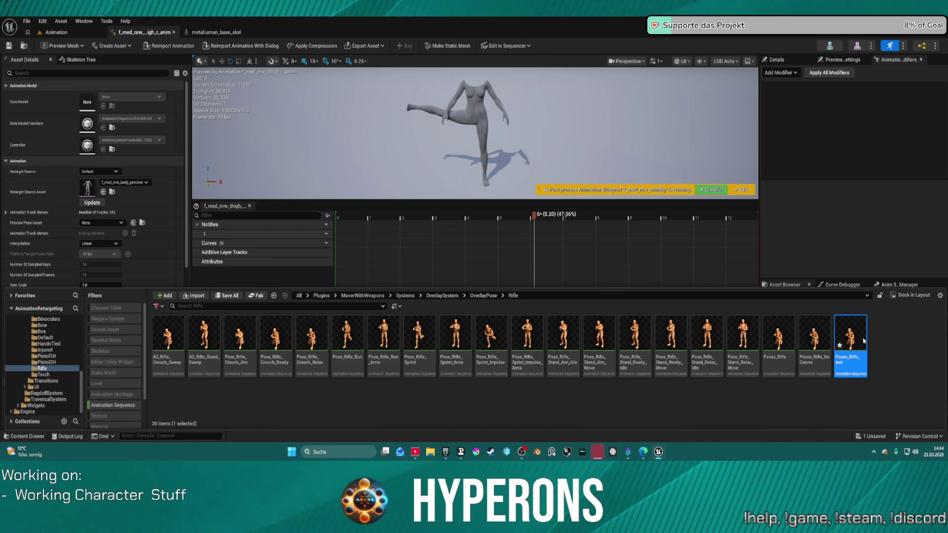
- Open Poses_Rifle_test, reopen the Content Drawer and bring up the asset's context menu
double_click(864, 341)
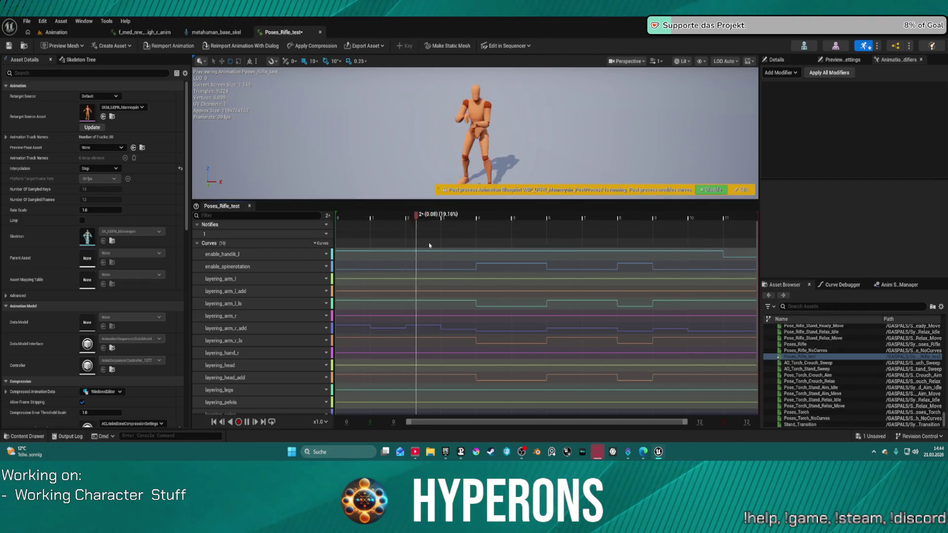
left_click(24, 437)
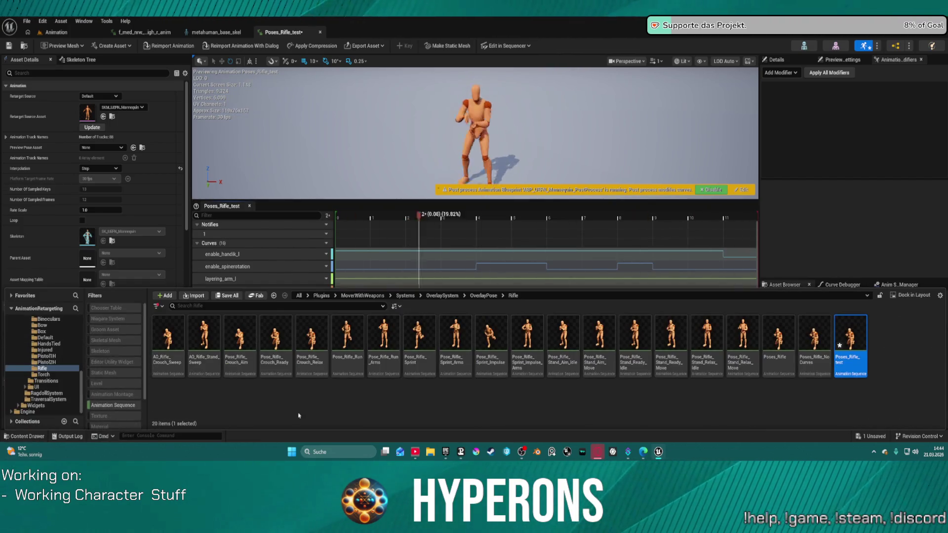
right_click(851, 347)
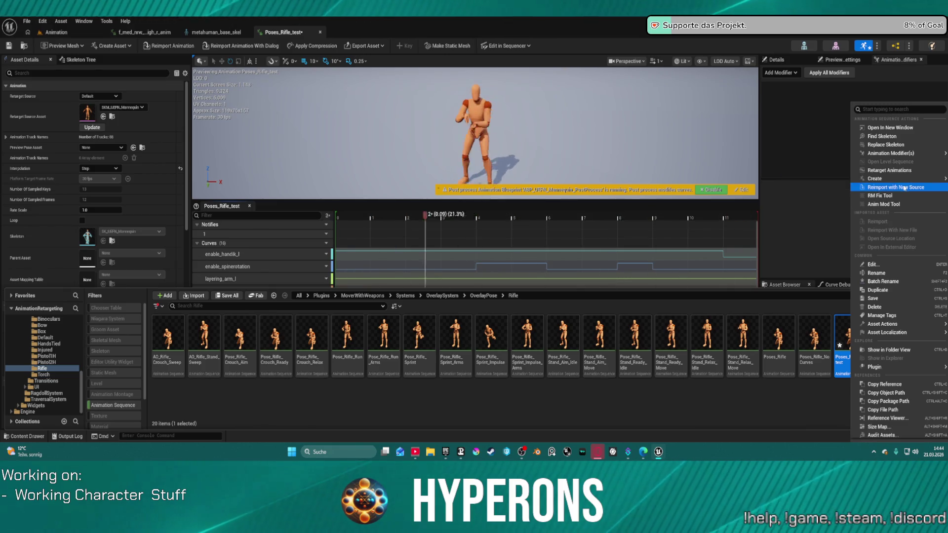
- Open Poses_Rifle_test in the Anim Mod Tool, enlarge the timeline and pause playback
left_click(895, 204)
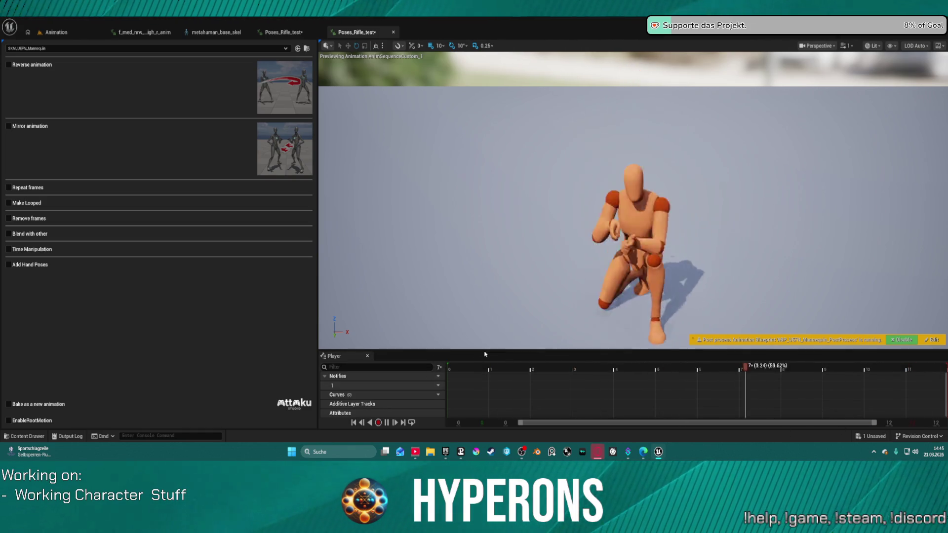
mouse_move(485, 354)
left_mouse_down()
mouse_move(477, 247)
mouse_move(473, 283)
left_mouse_up()
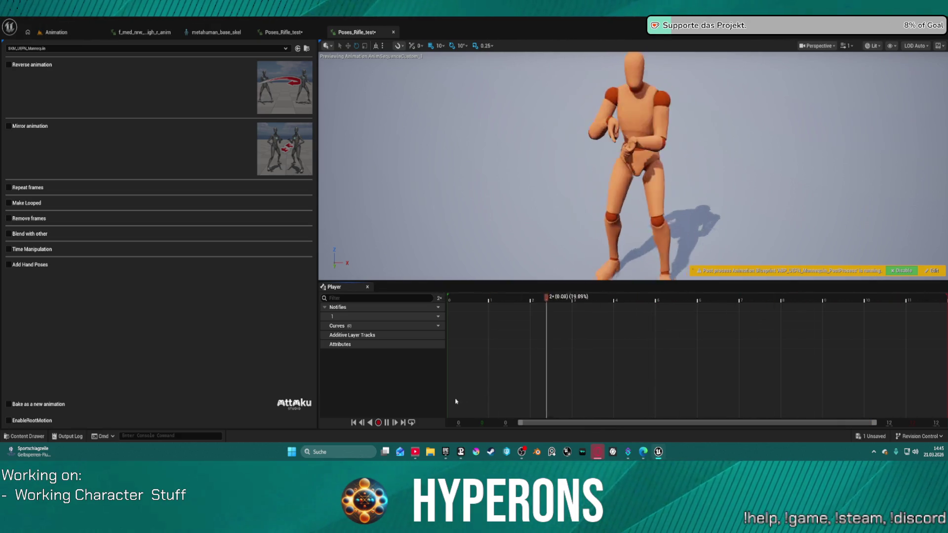
left_click(387, 423)
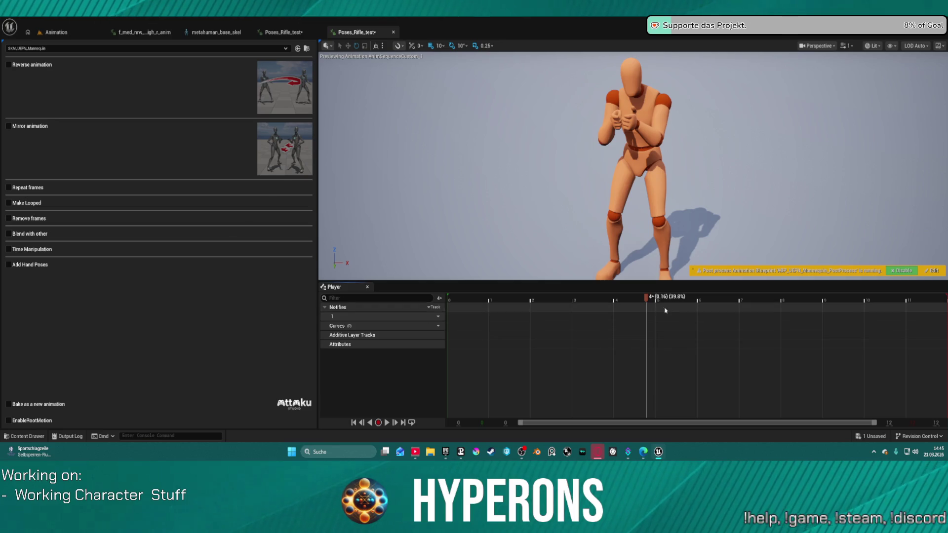
- Toggle Mirror, Reverse and Time Manipulation on and off, and check the preview mesh list unchanged
left_click(8, 127)
left_click(8, 127)
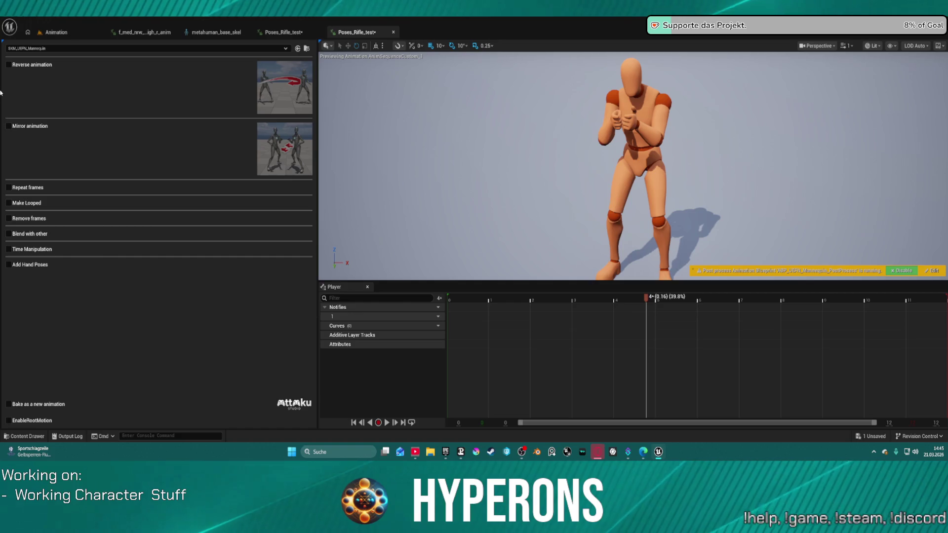
left_click(8, 65)
left_click(8, 65)
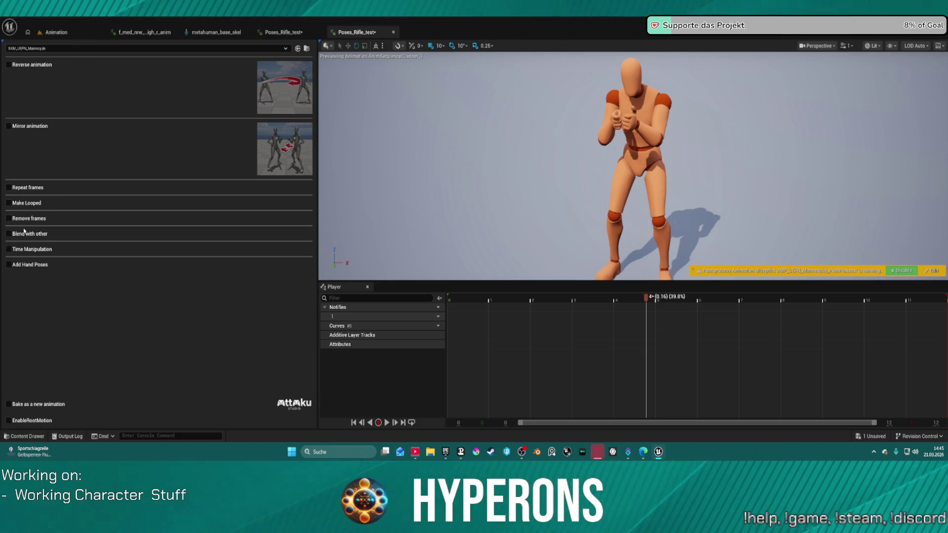
left_click(8, 250)
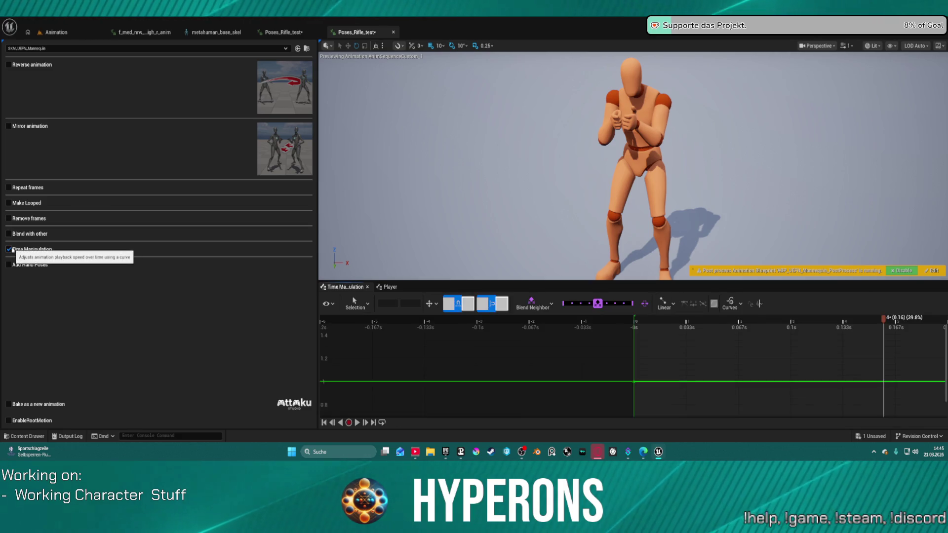
left_click(9, 250)
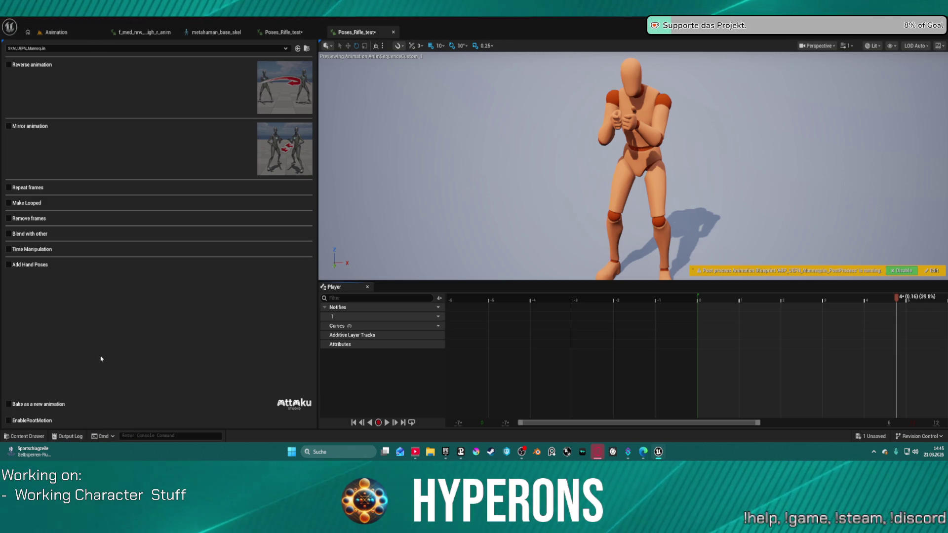
left_click(285, 49)
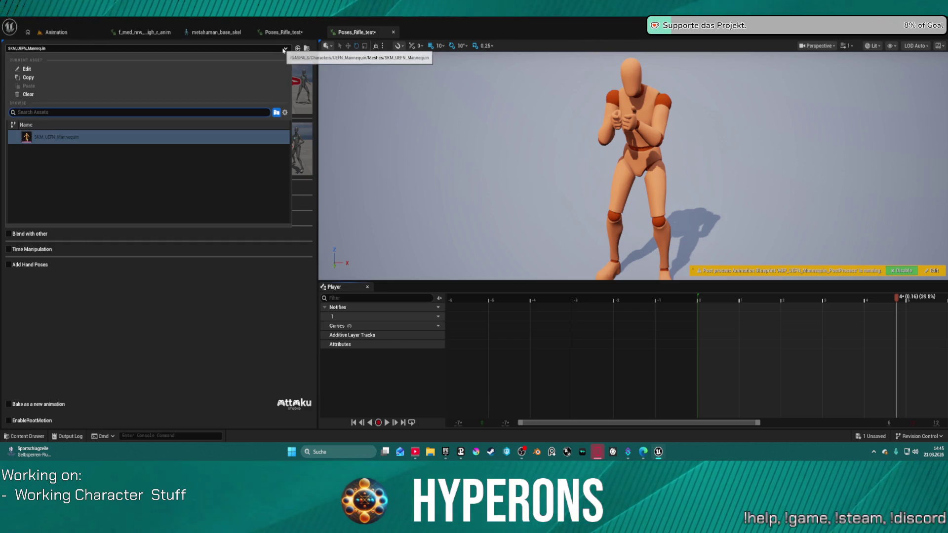
left_click(285, 48)
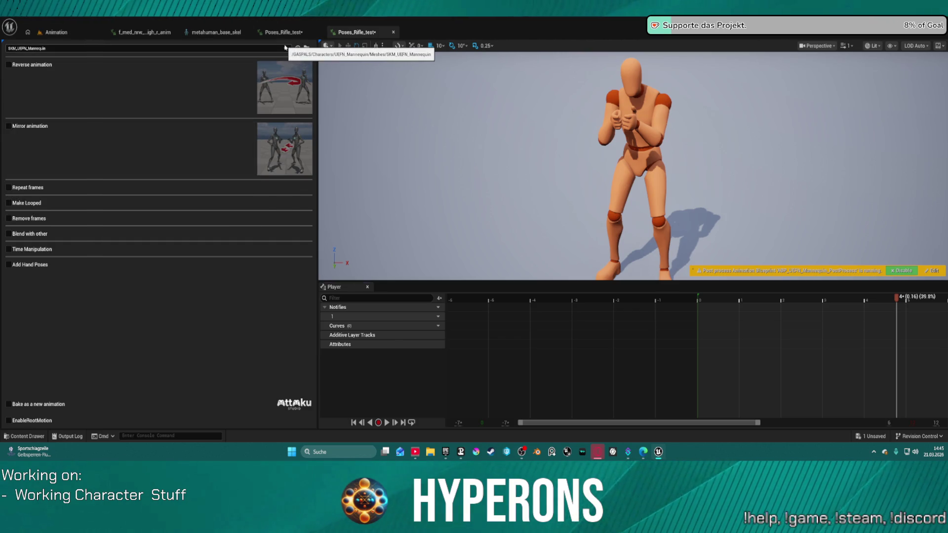
- Close the Anim Mod Tool and browse Poses_Rifle_test's context menu toward Replace Skeleton
left_click(392, 33)
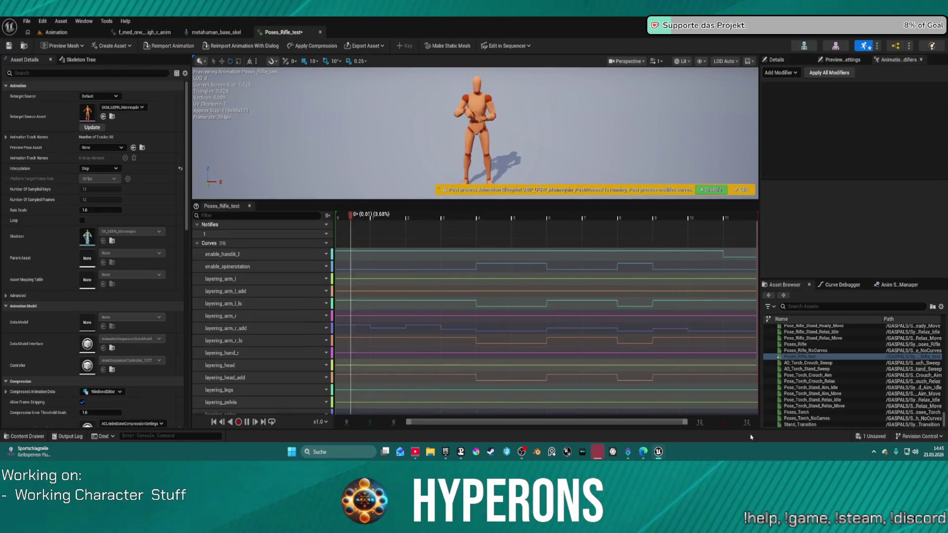
key("ctrl+space")
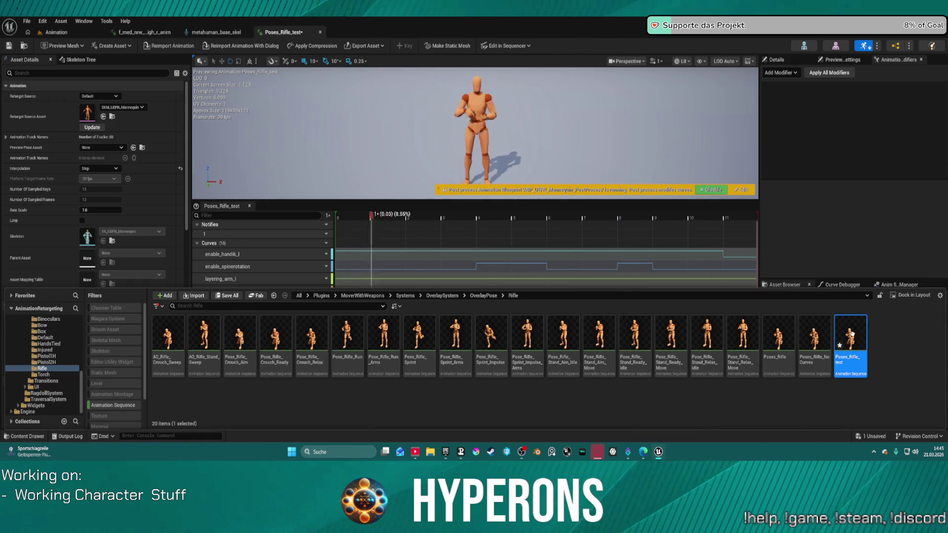
right_click(854, 333)
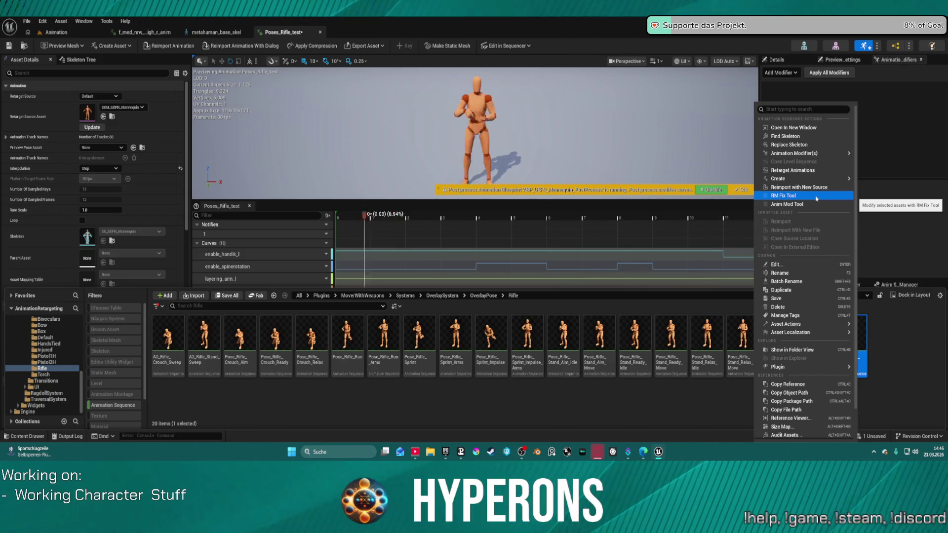
mouse_move(834, 183)
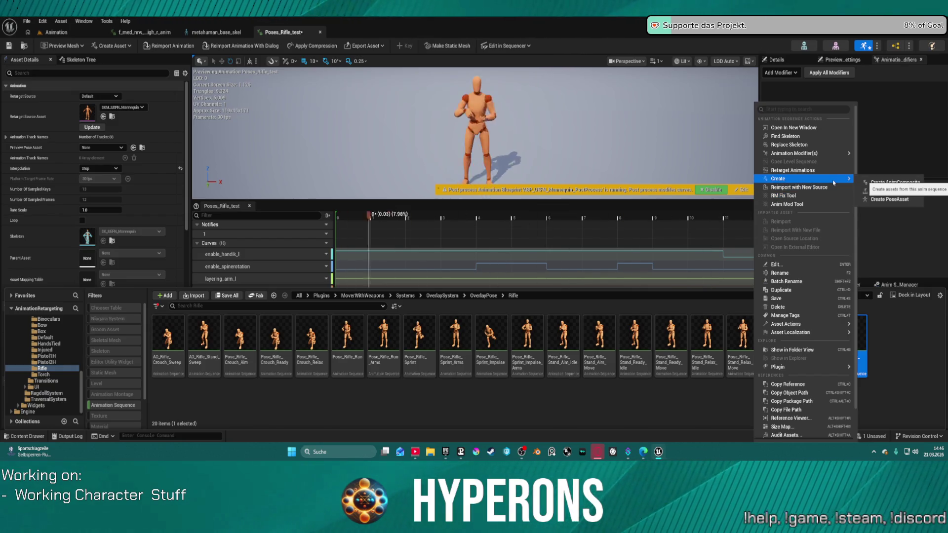
mouse_move(833, 155)
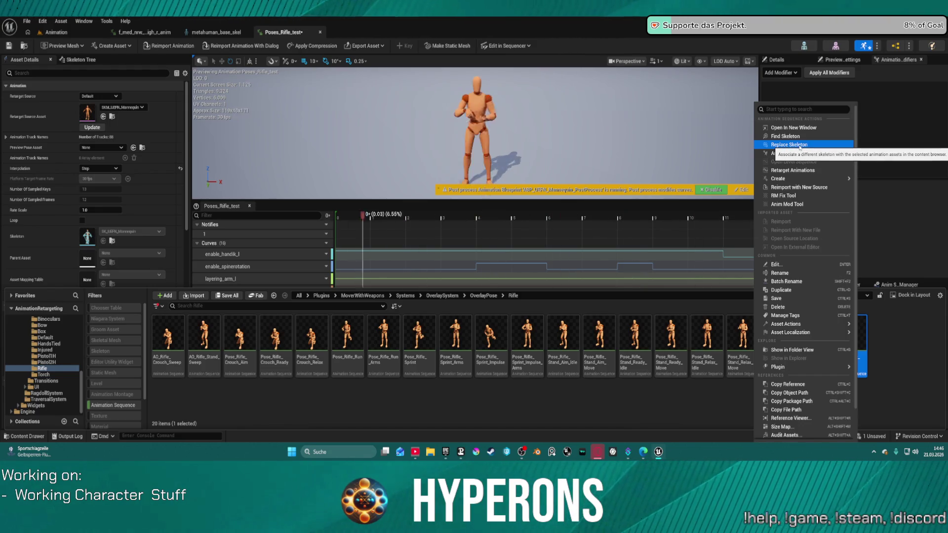
- Replace the Poses_Rifle_test skeleton with SK_Mannequin, searching 'ma' in the skeleton picker
left_click(800, 147)
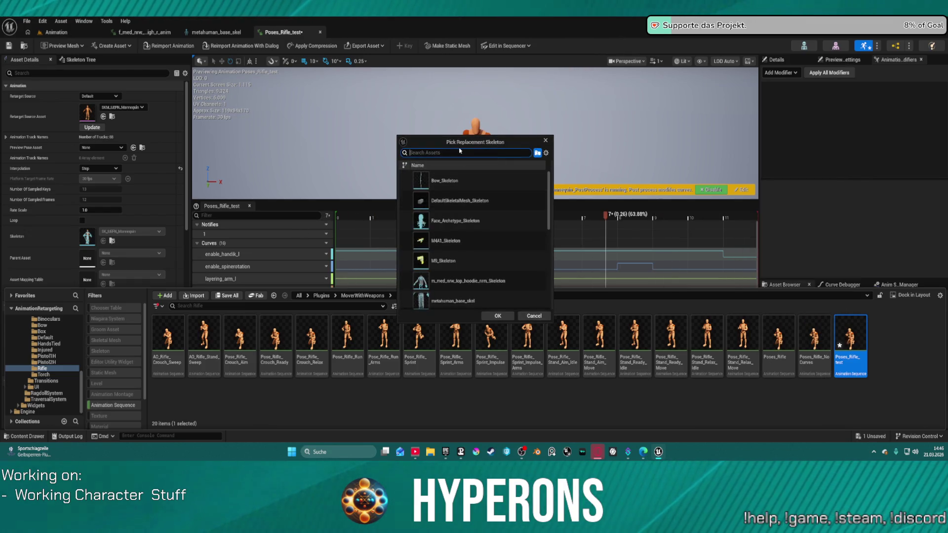
type("unr")
type("sk")
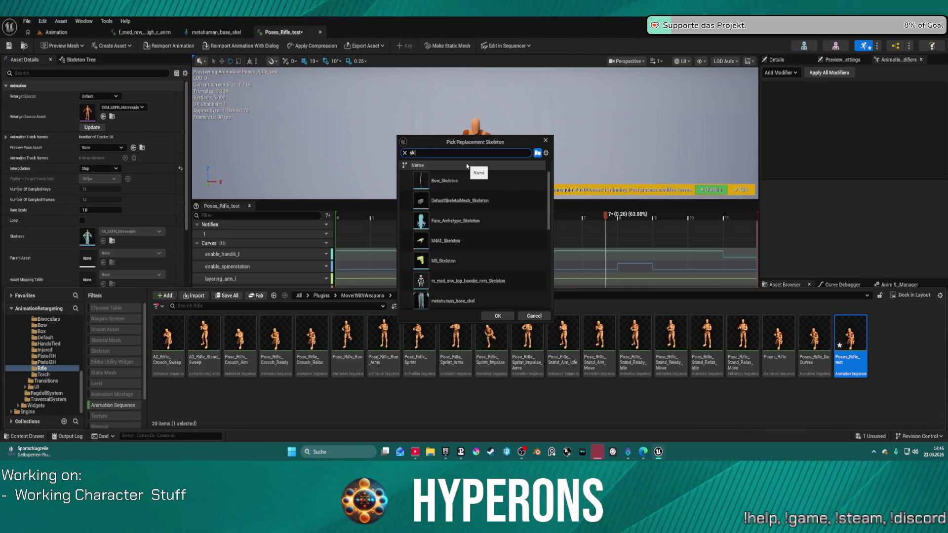
type("m")
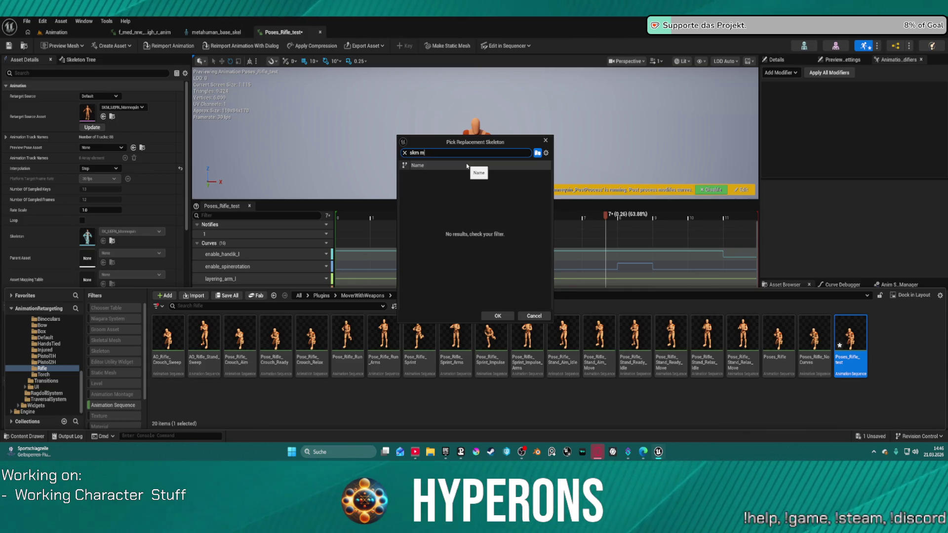
type("amanny")
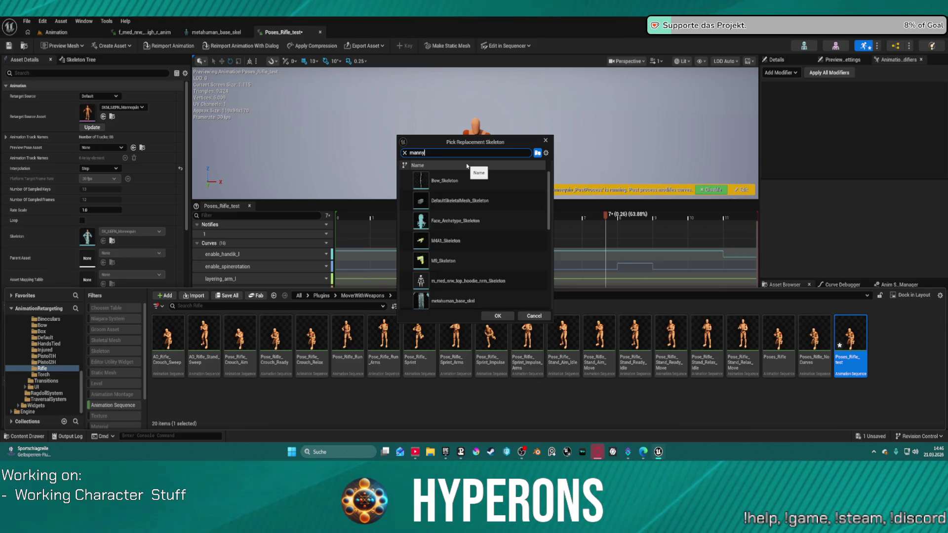
key("BackSpace")
key("BackSpace")
key("BackSpace")
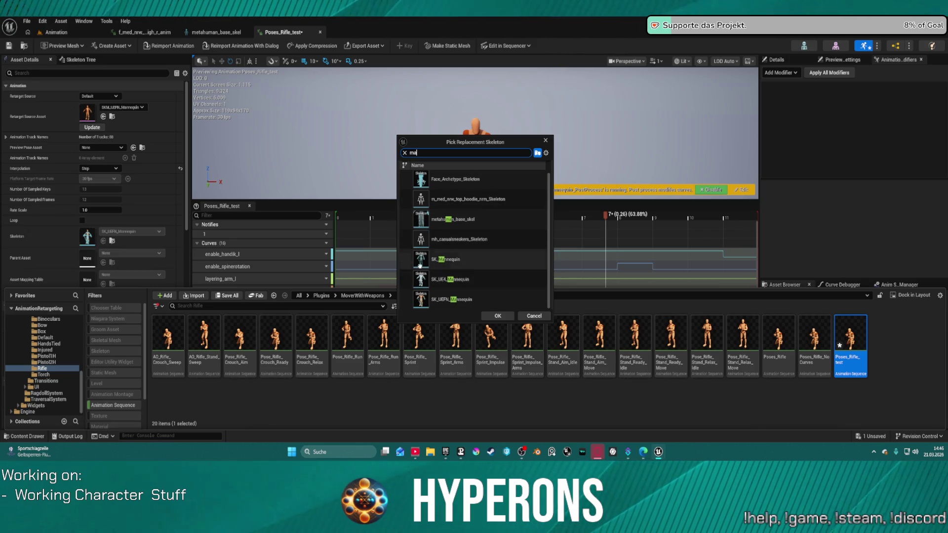
mouse_move(429, 259)
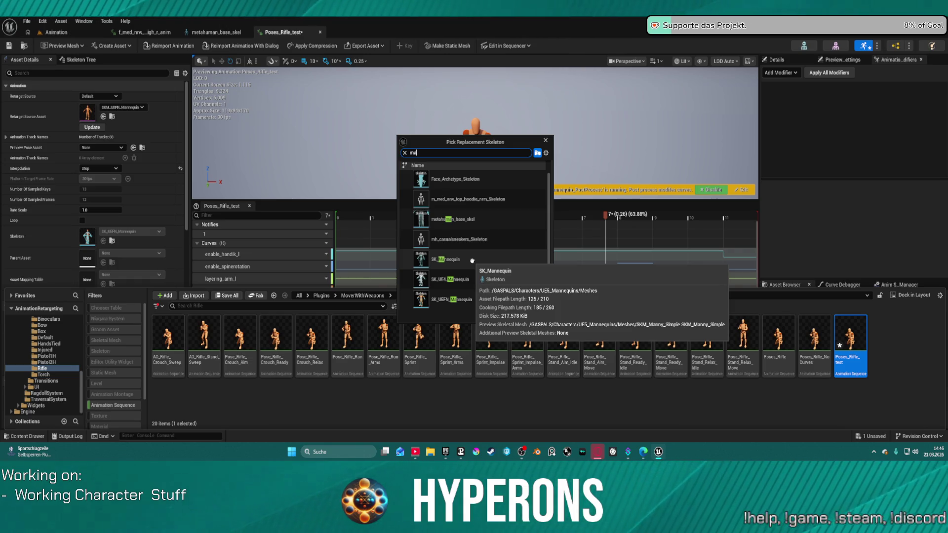
left_click(472, 260)
left_click(506, 316)
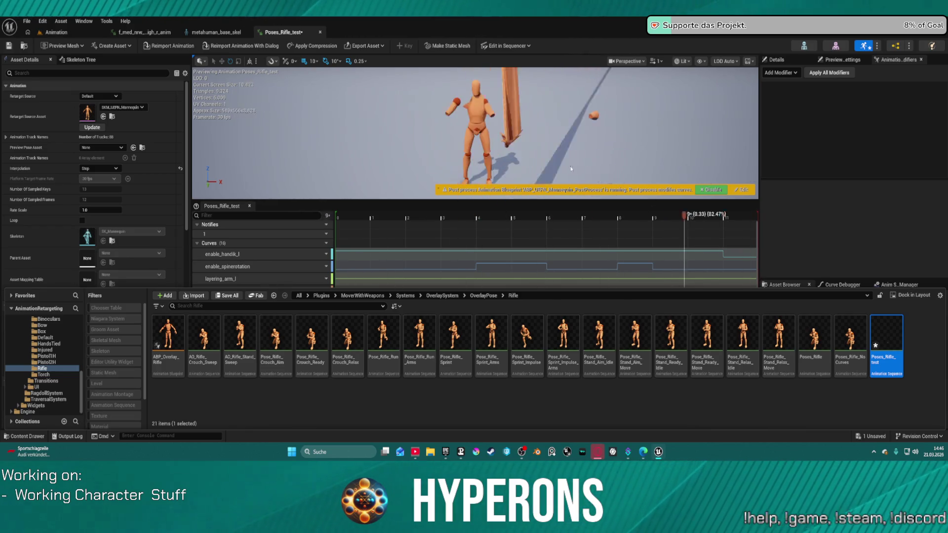
- Hide and restore the asset list, then bring up the Poses_Rifle_test asset actions
left_click(90, 127)
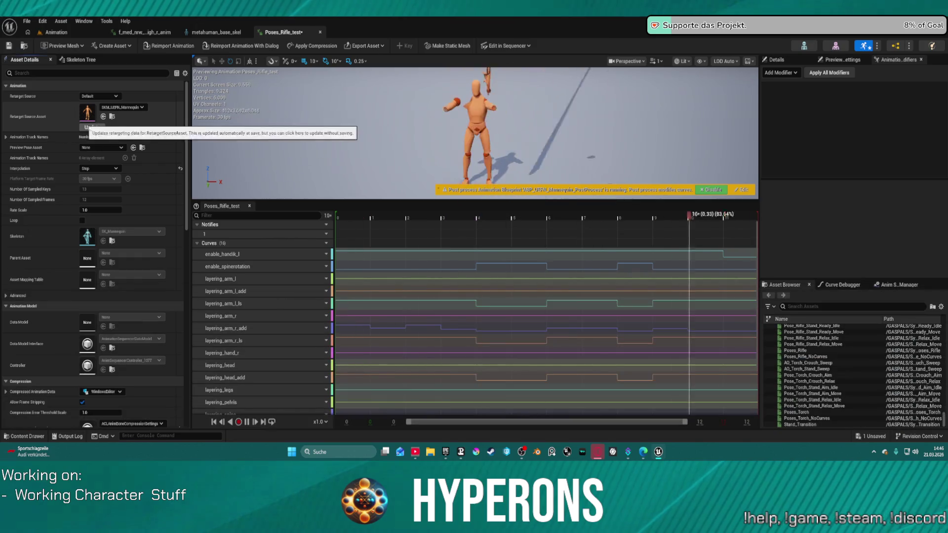
key("ctrl+space")
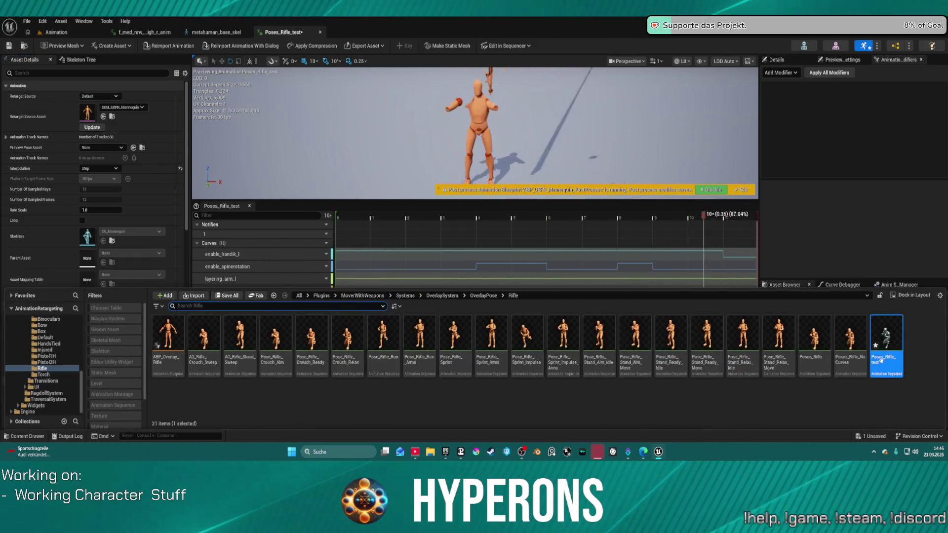
right_click(882, 361)
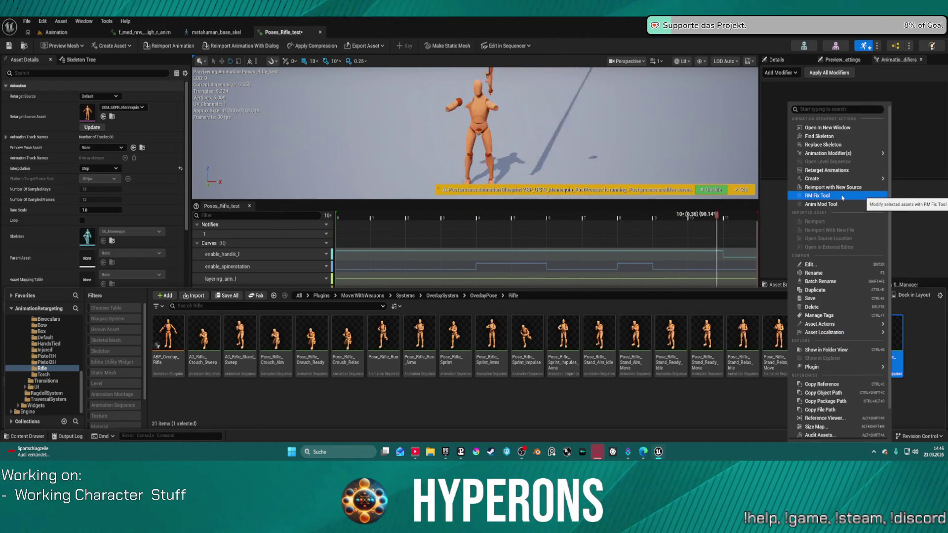
- Inspect Poses_Rifle_test in the RM Fix Tool across frames 0–6 and the root motion spline, then close it
left_click(843, 197)
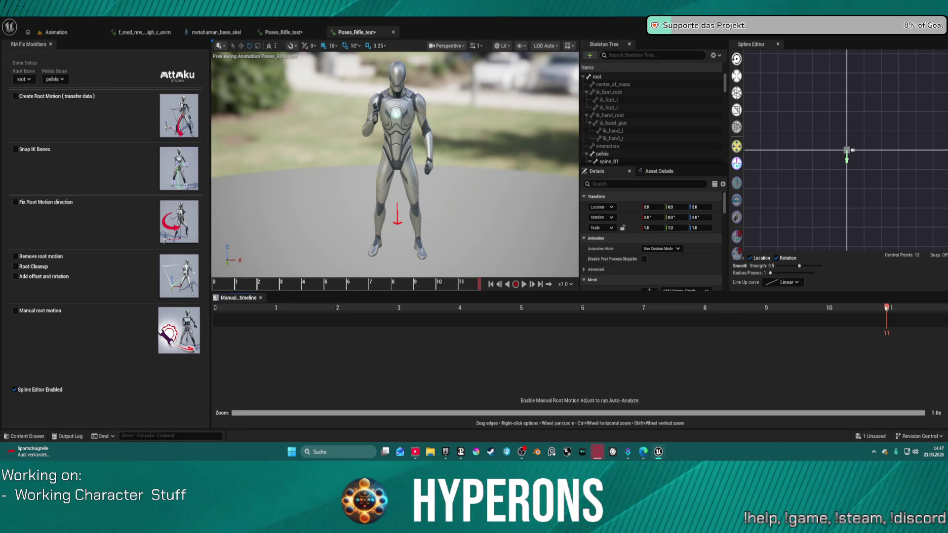
mouse_move(886, 308)
left_mouse_down()
mouse_move(296, 321)
mouse_move(612, 338)
mouse_move(824, 335)
mouse_move(333, 332)
mouse_move(568, 340)
mouse_move(471, 341)
left_mouse_up()
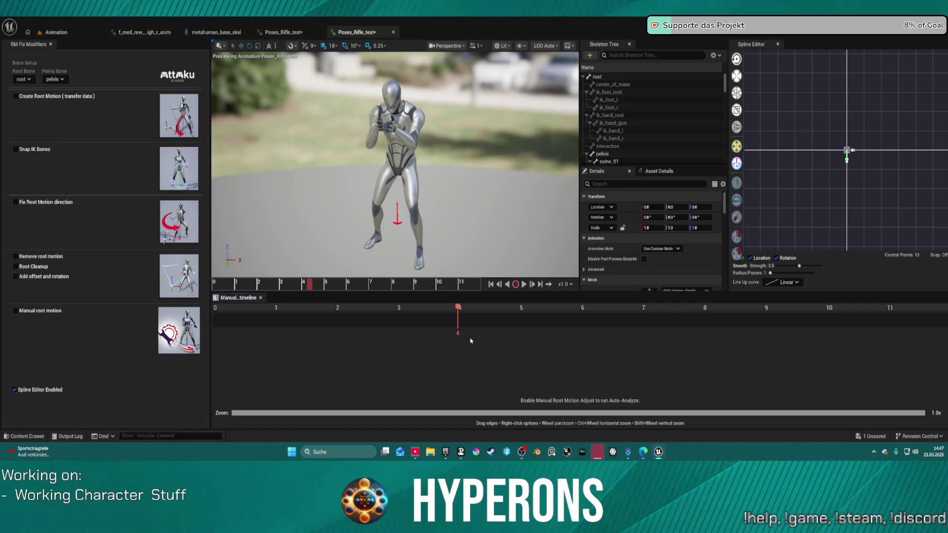
mouse_move(460, 342)
left_mouse_down()
mouse_move(395, 340)
mouse_move(705, 347)
mouse_move(344, 351)
mouse_move(449, 350)
left_mouse_up()
left_click_drag(846, 153, 821, 165)
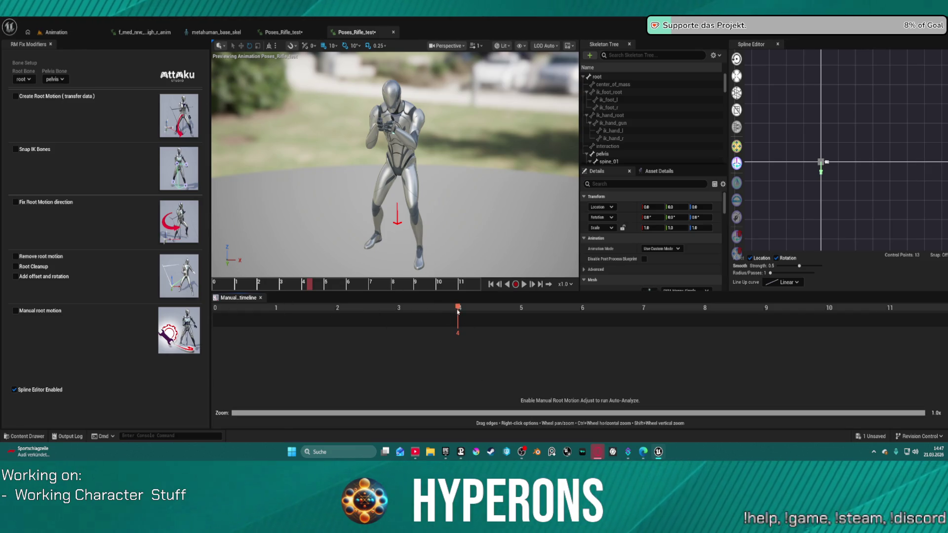
mouse_move(423, 312)
left_mouse_down()
mouse_move(217, 318)
mouse_move(790, 320)
mouse_move(900, 308)
left_mouse_up()
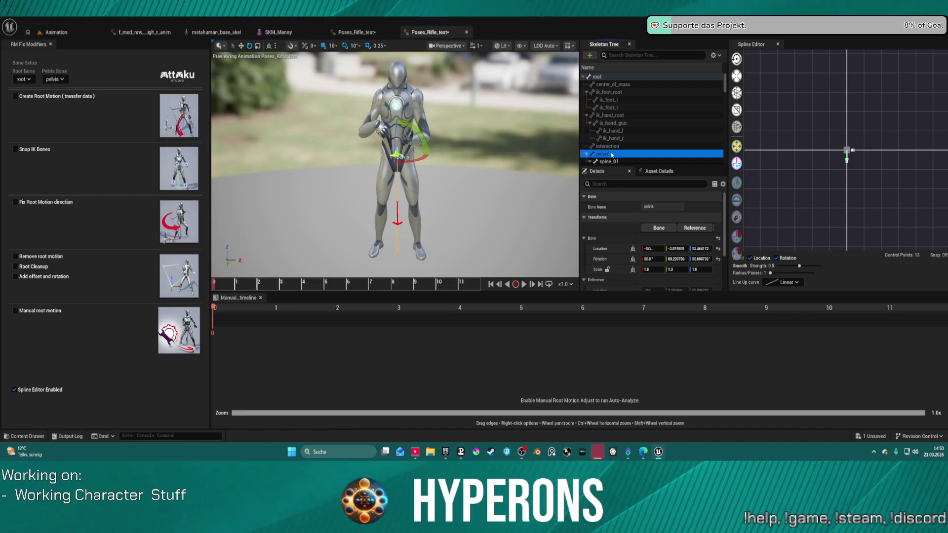
left_click(467, 33)
key("ctrl+space")
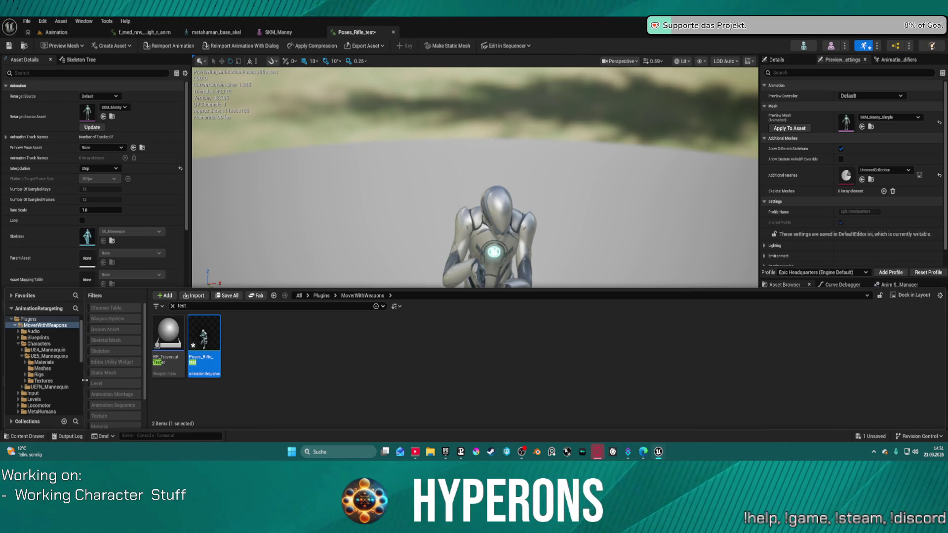
- Open the UEFN_Mannequin folder and clear the 'test' filter to show its subfolders
scroll(49, 375, "down", 3)
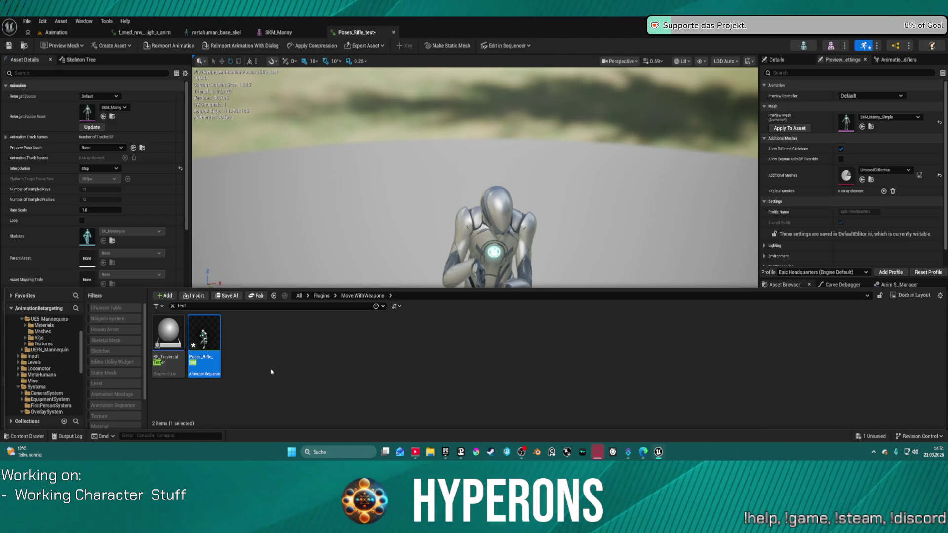
left_click(49, 350)
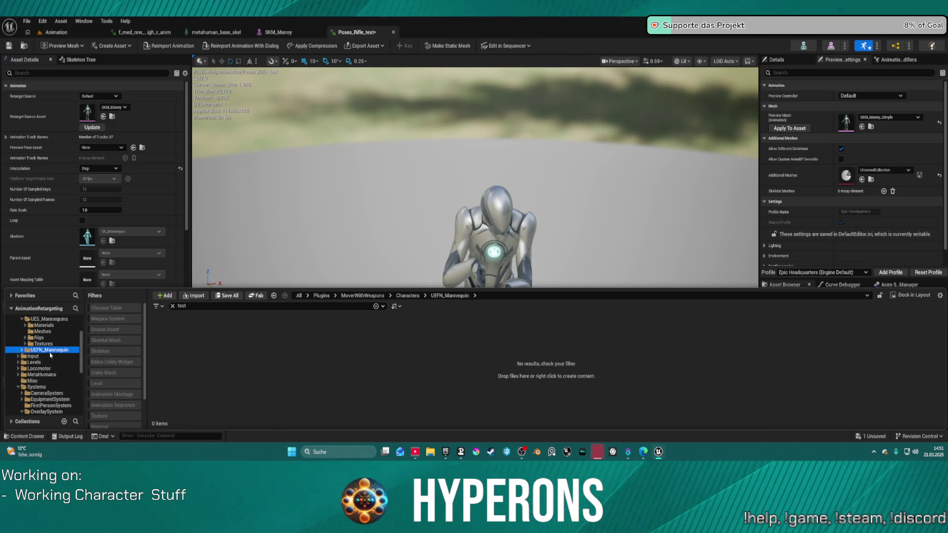
left_click(172, 307)
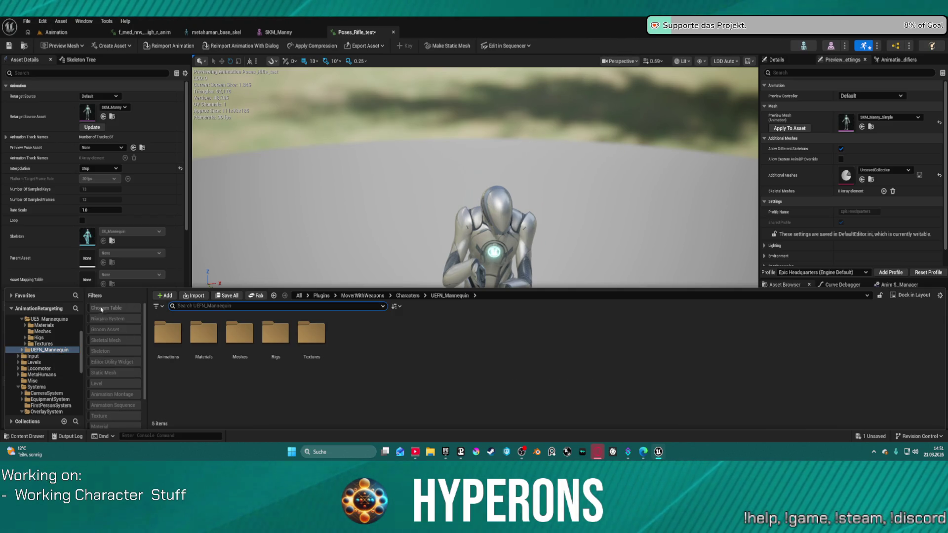
scroll(38, 336, "up", 2)
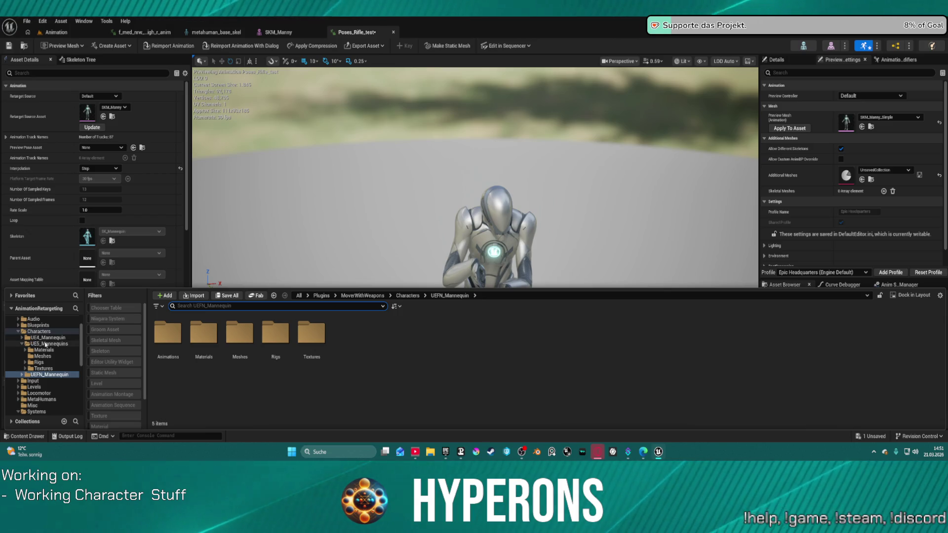
- Open the UE5_Mannequins folder, dismiss the Agent Integration Kit notice, and return to LoadMap
left_click(47, 345)
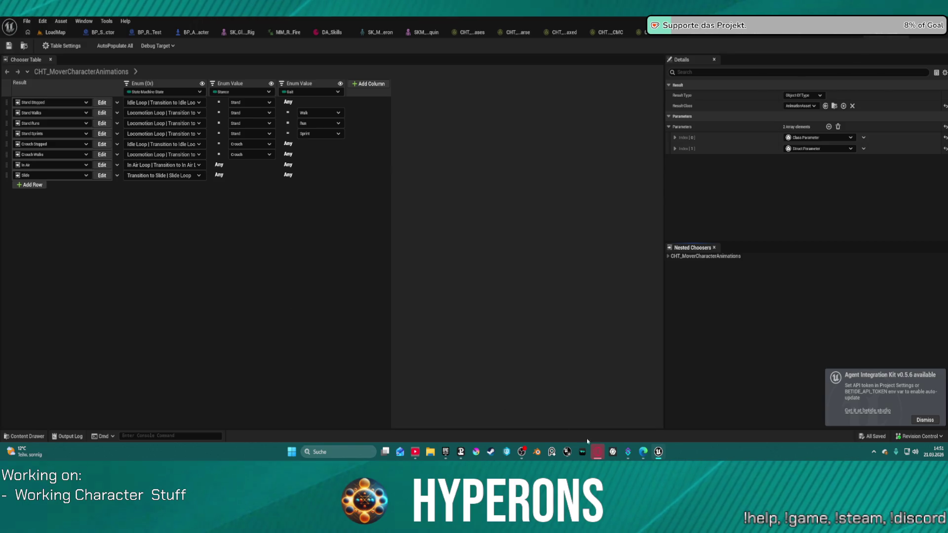
mouse_move(660, 452)
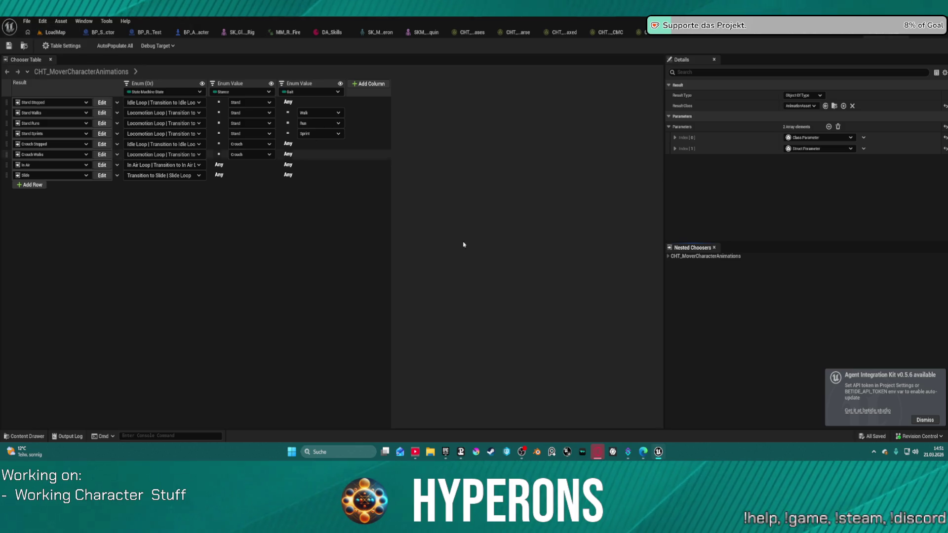
left_click(919, 420)
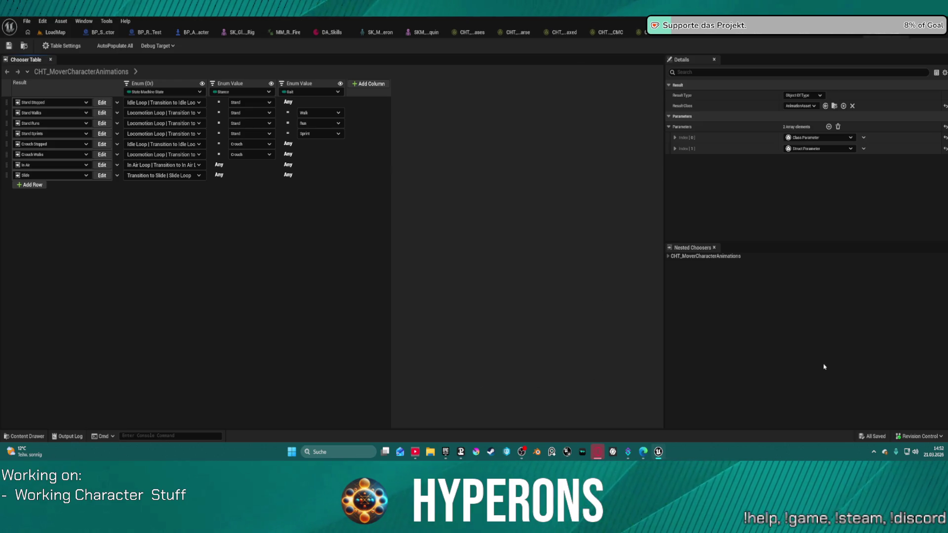
left_click(55, 33)
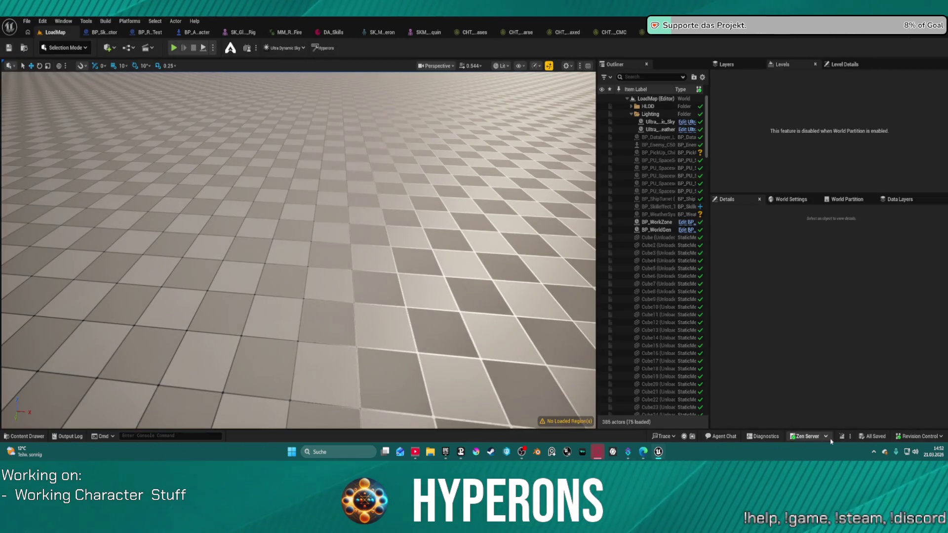
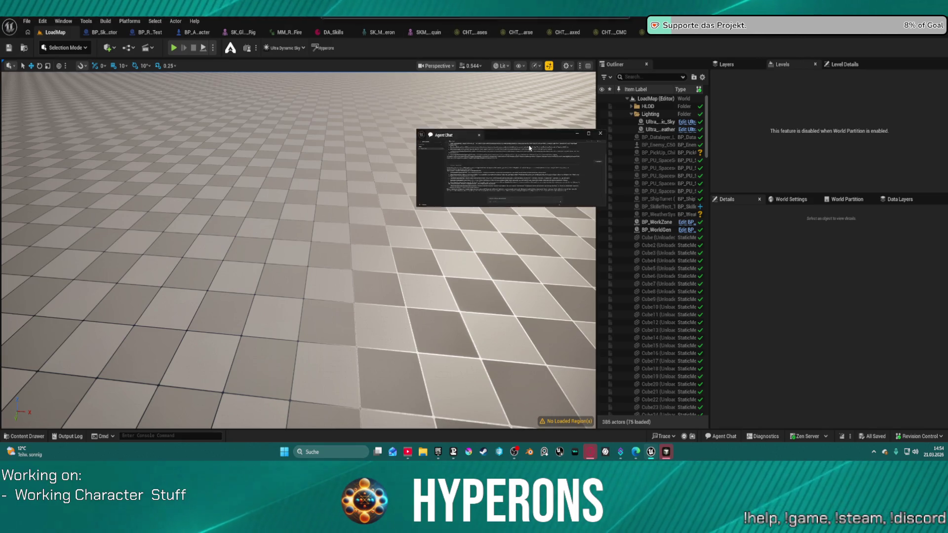
- Maximize Agent Chat, select the 'In essence…' conclusion, and switch back to the level editor
left_click(581, 93)
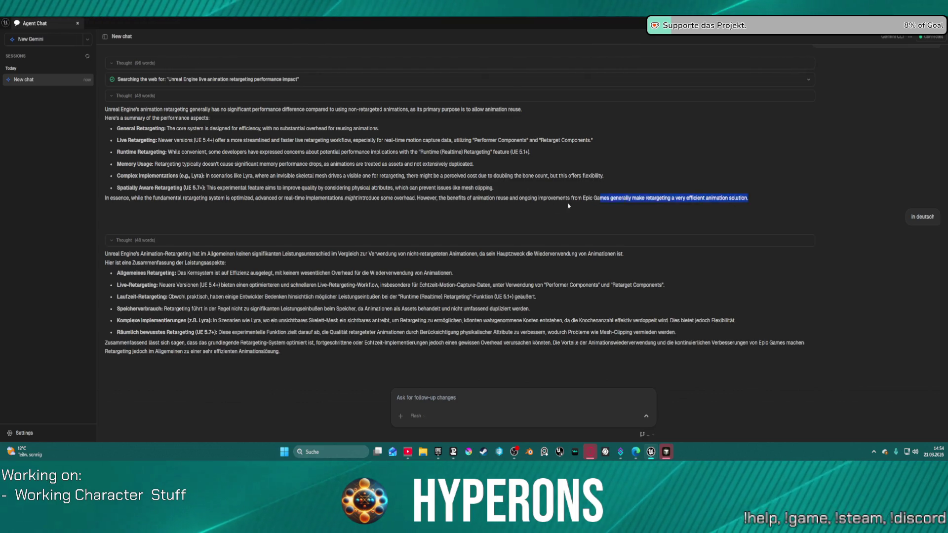
triple_click(216, 214)
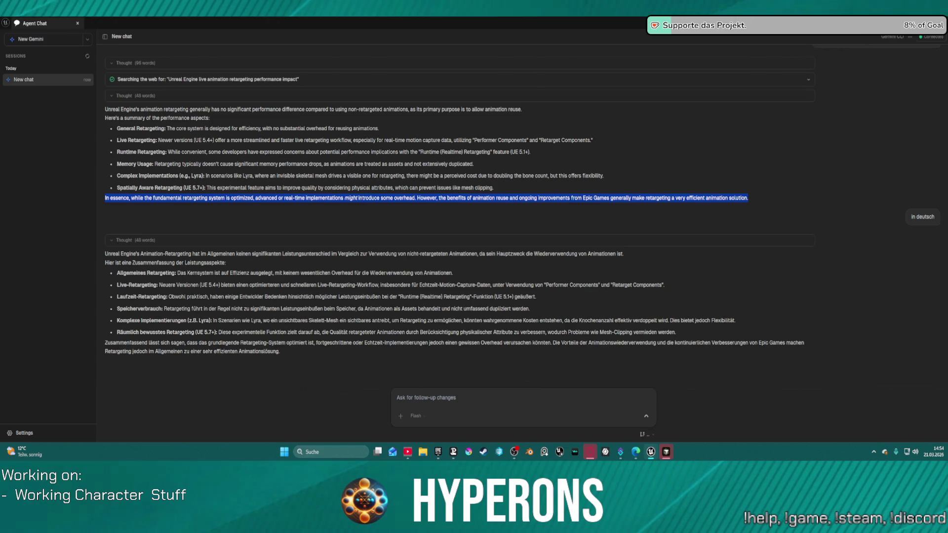
key("alt+Tab")
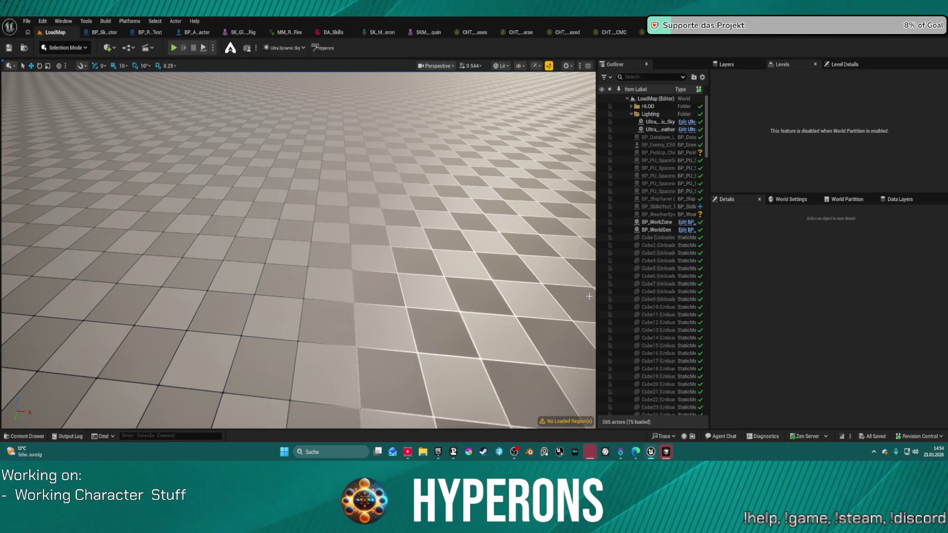
- Close all Cursor windows and bring up the AnimationRetargeting project's Unreal window
right_click(667, 452)
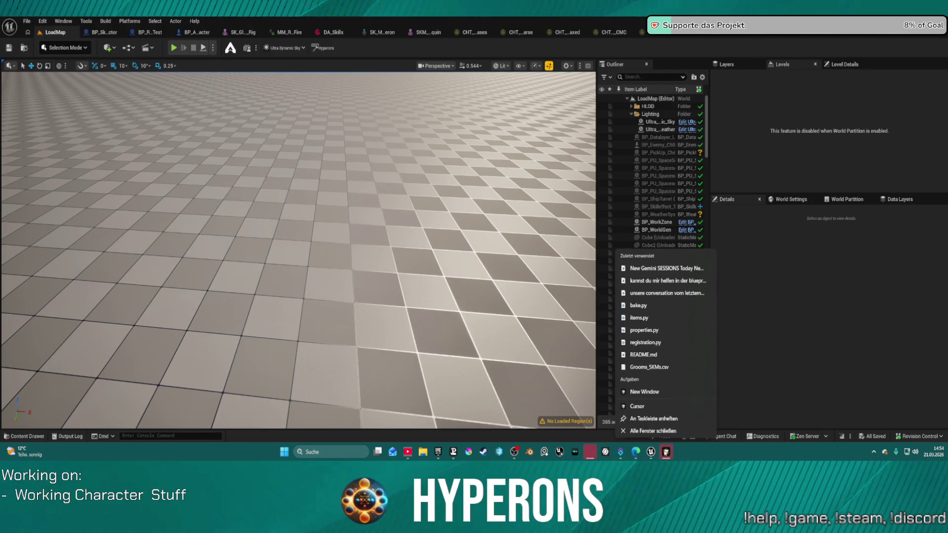
left_click(672, 431)
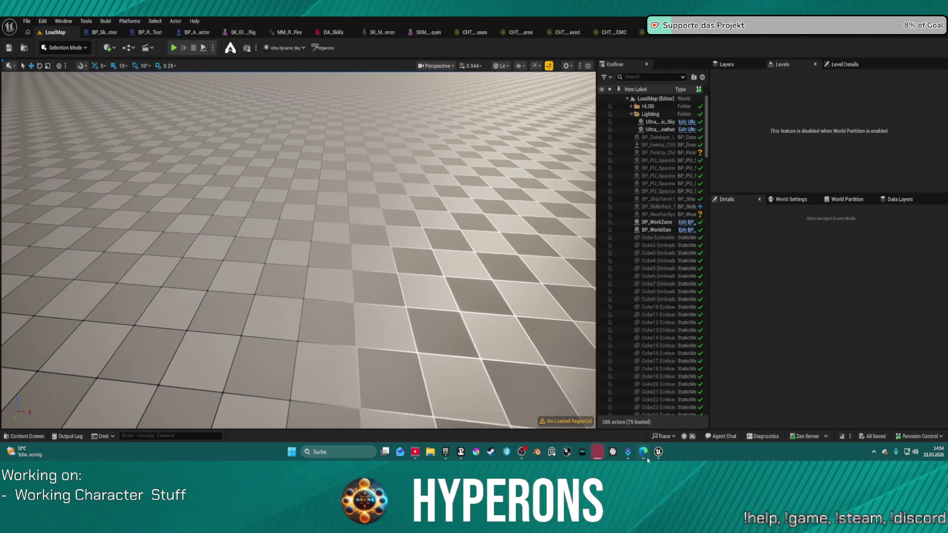
mouse_move(659, 456)
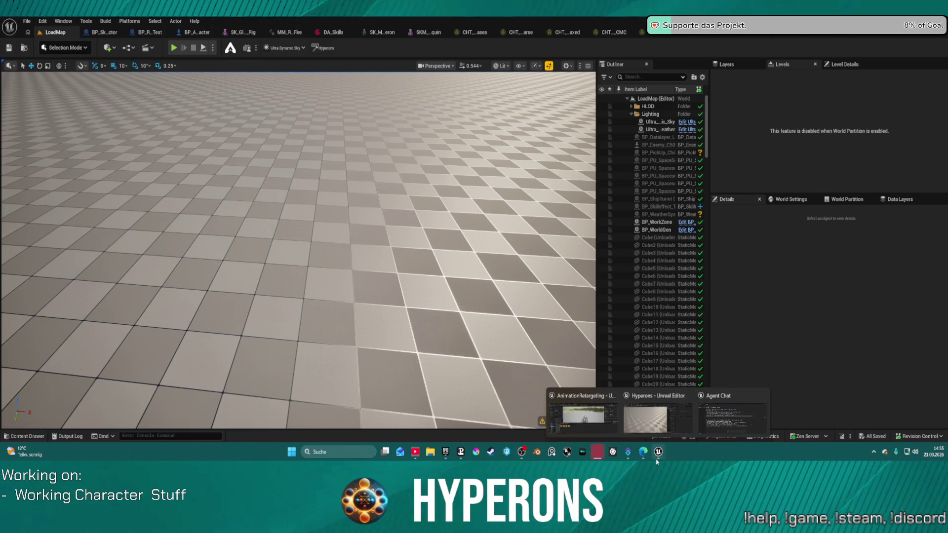
left_click(583, 417)
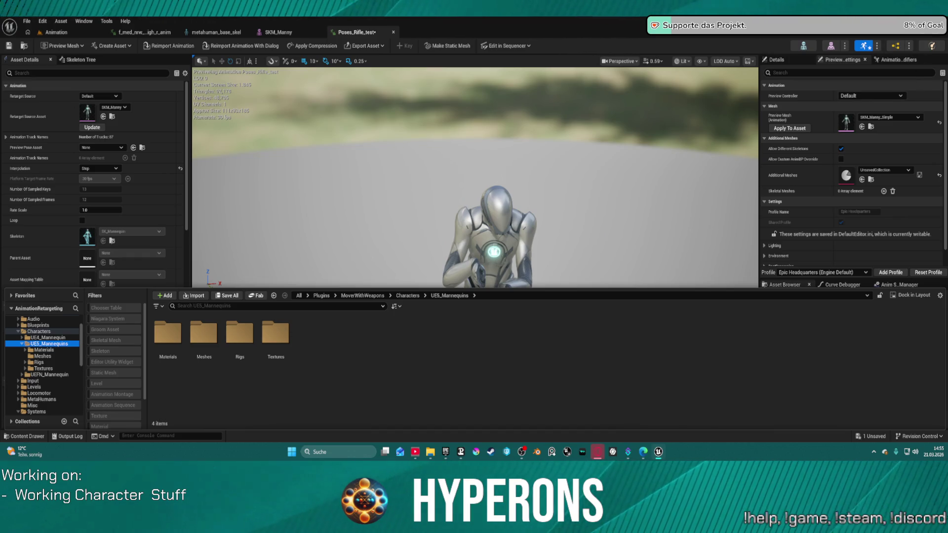
- Return to the Animation level and list UE5_Mannequins' Materials, Meshes, Rigs and Textures folders in the Content Drawer
left_click(49, 33)
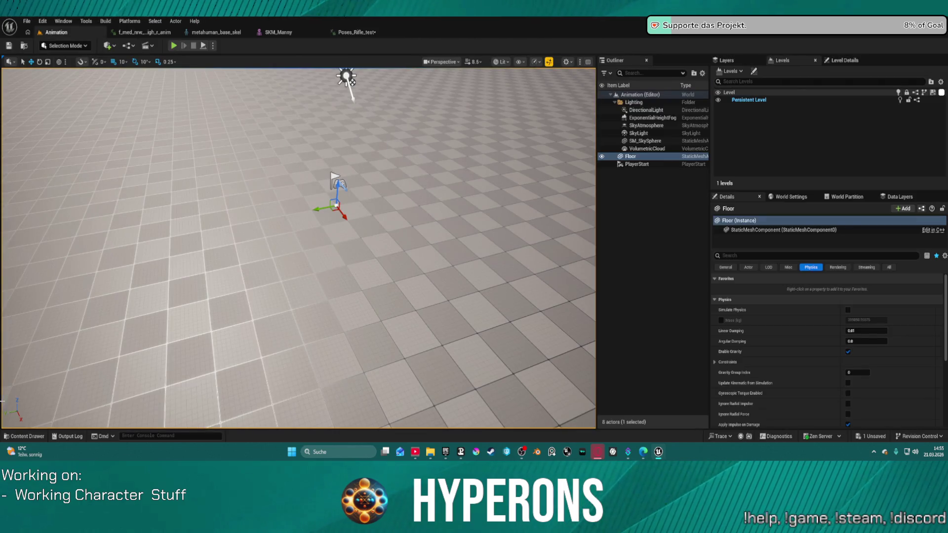
left_click(24, 437)
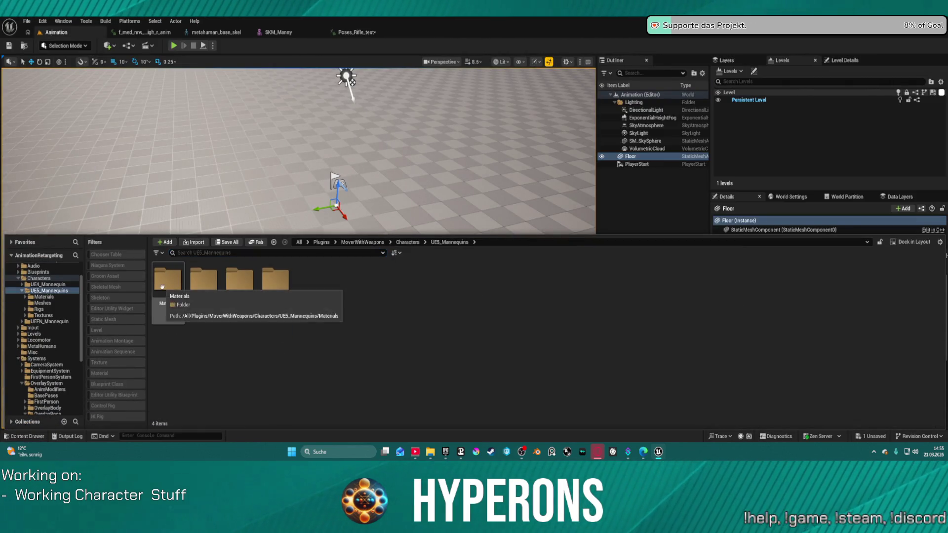
right_click(162, 287)
key("Escape")
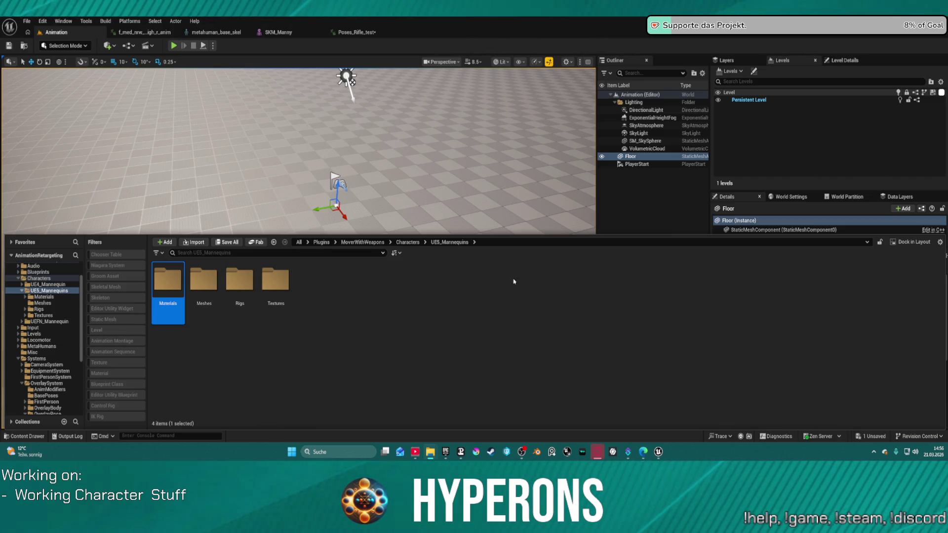
left_click(366, 296)
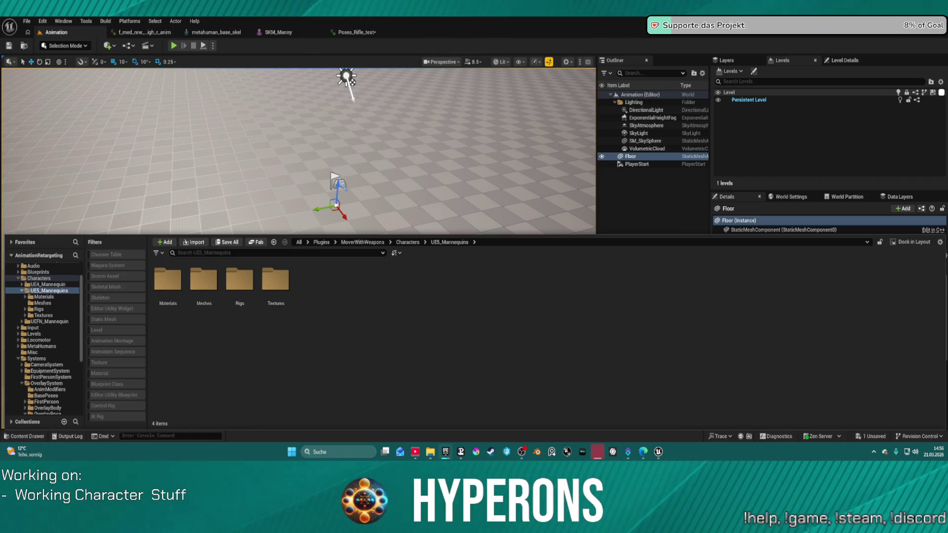
scroll(42, 335, "up", 1)
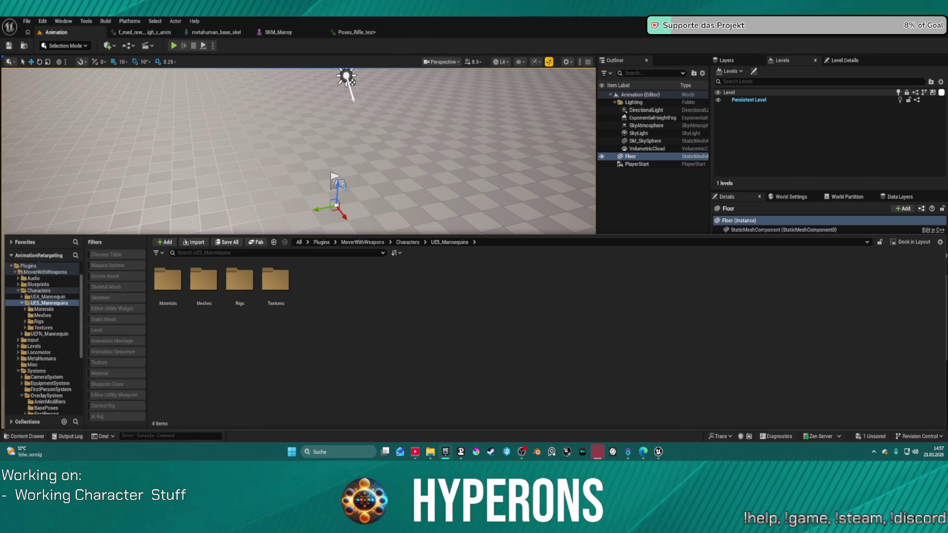
- Scroll up the content browser's folder tree
scroll(42, 340, "up", 1)
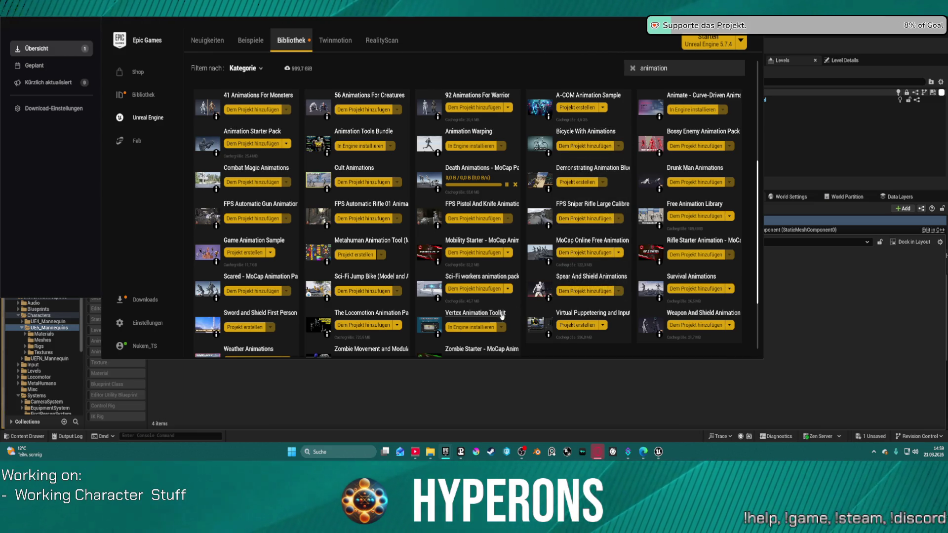
- Add the Sci-Fi Jump Bike pack to the AnimationRetargeting project
scroll(454, 331, "down", 2)
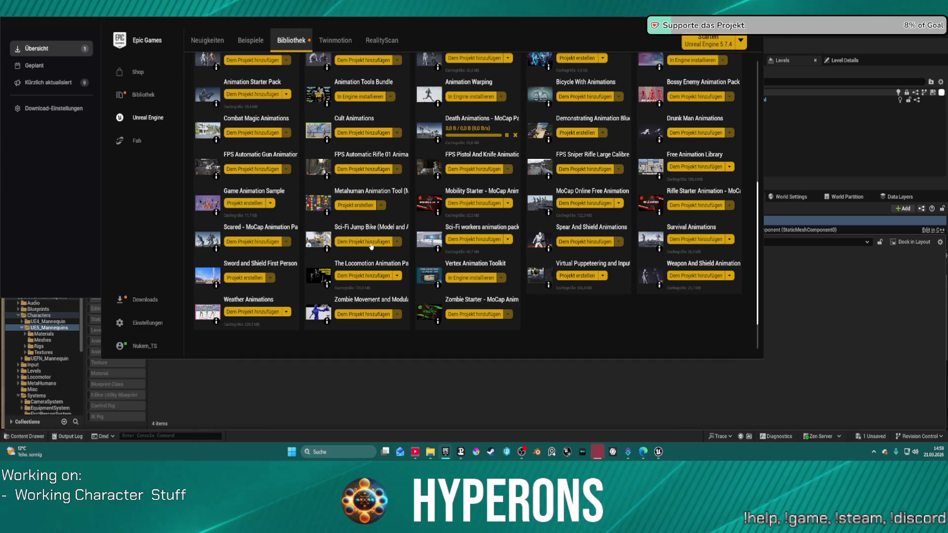
left_click(376, 242)
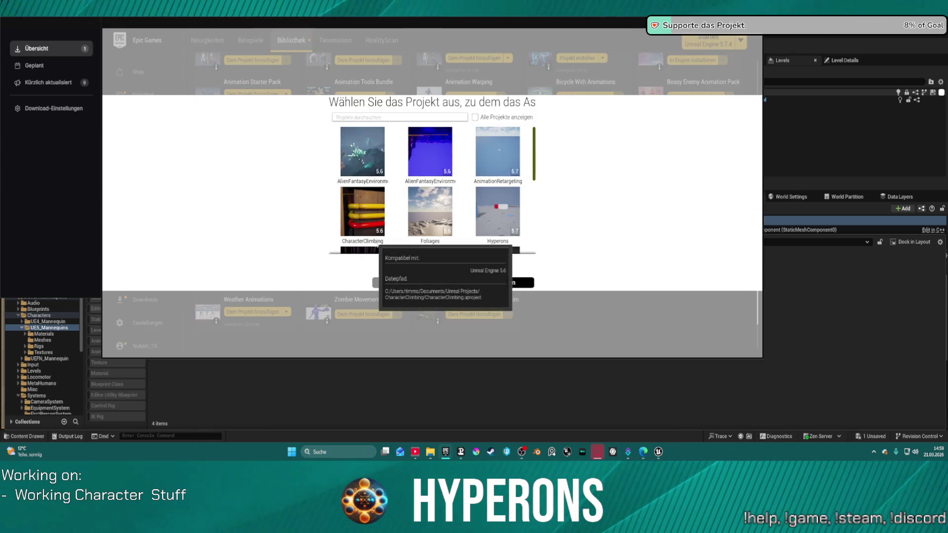
left_click(494, 155)
left_click(427, 283)
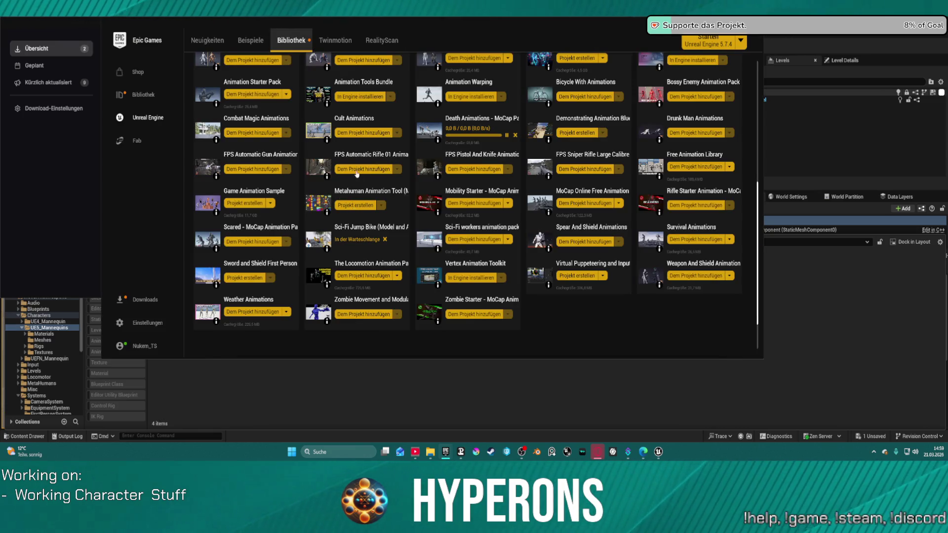
- Add Rifle Starter Animation to AnimationRetargeting, picking a compatible engine version
scroll(317, 119, "up", 1)
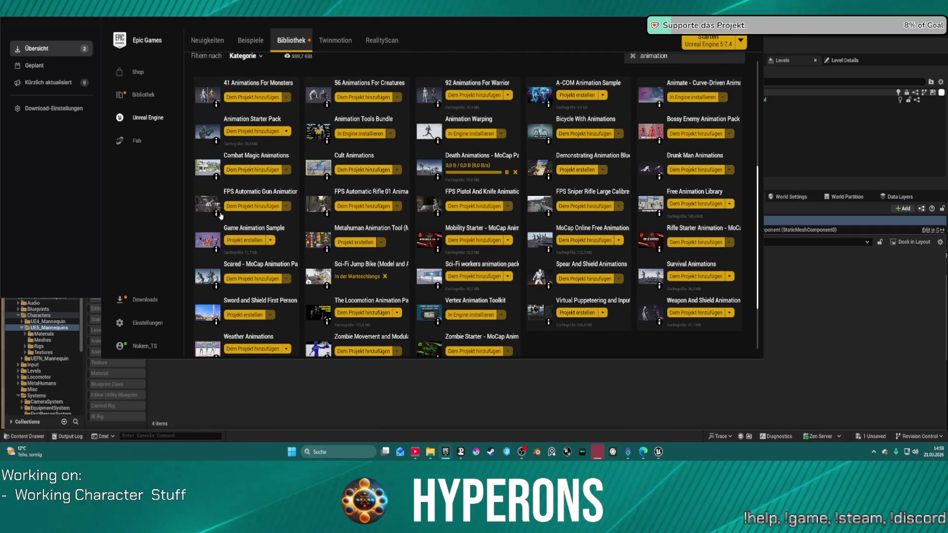
scroll(569, 188, "up", 1)
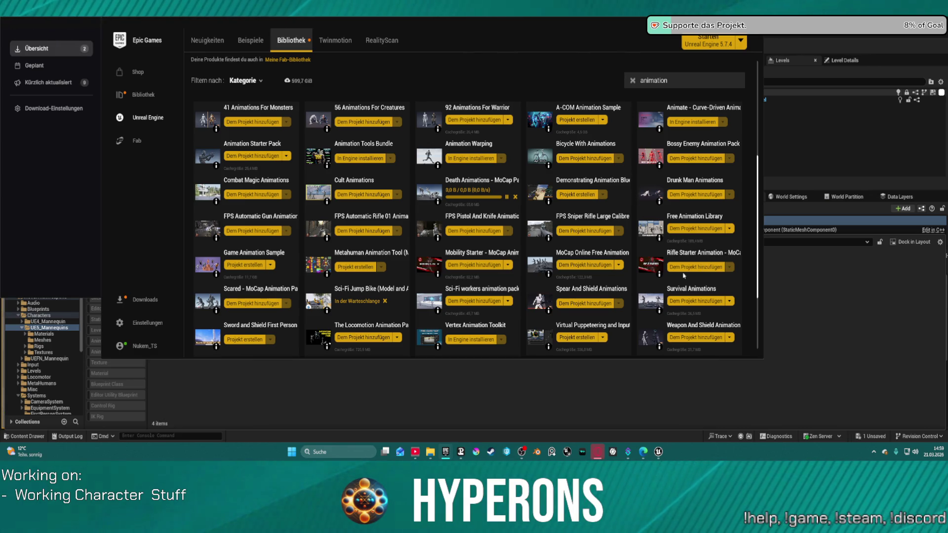
left_click(694, 266)
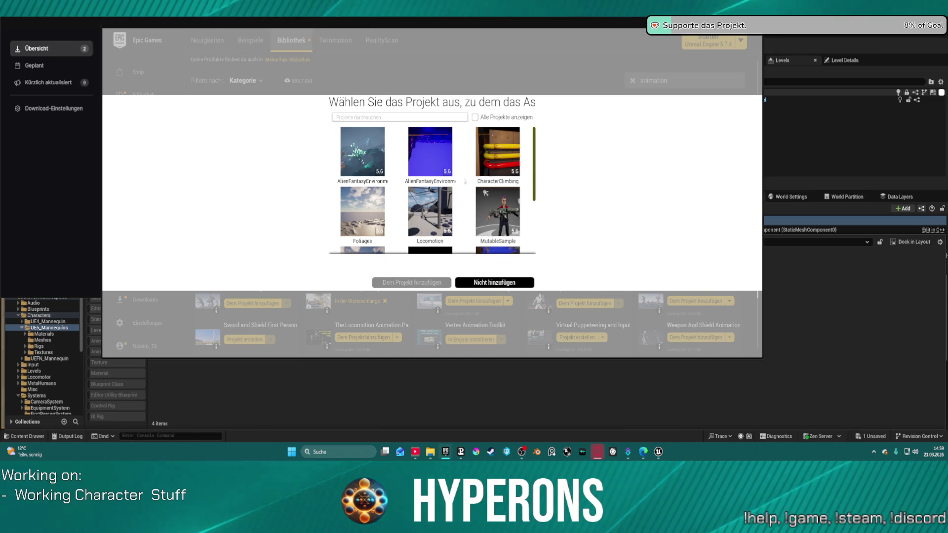
left_click(475, 117)
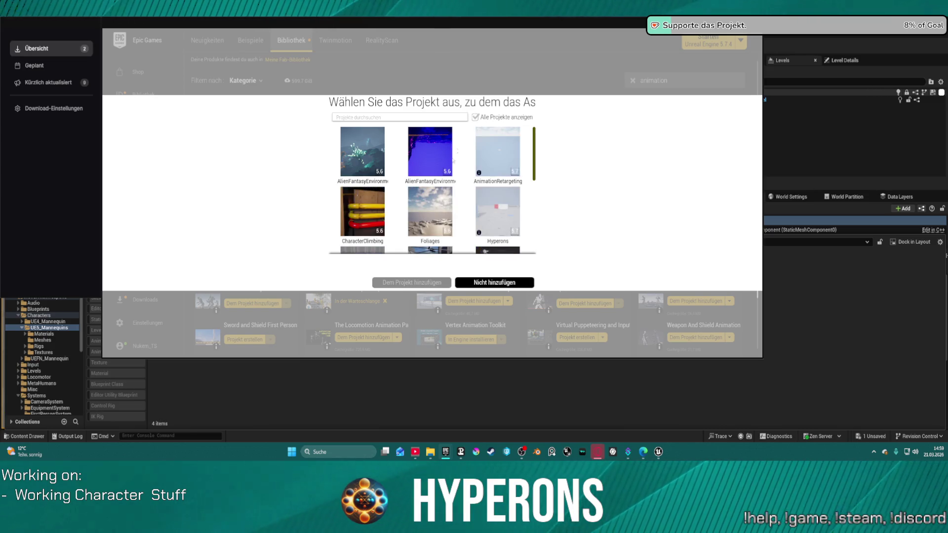
left_click(487, 167)
left_click(388, 269)
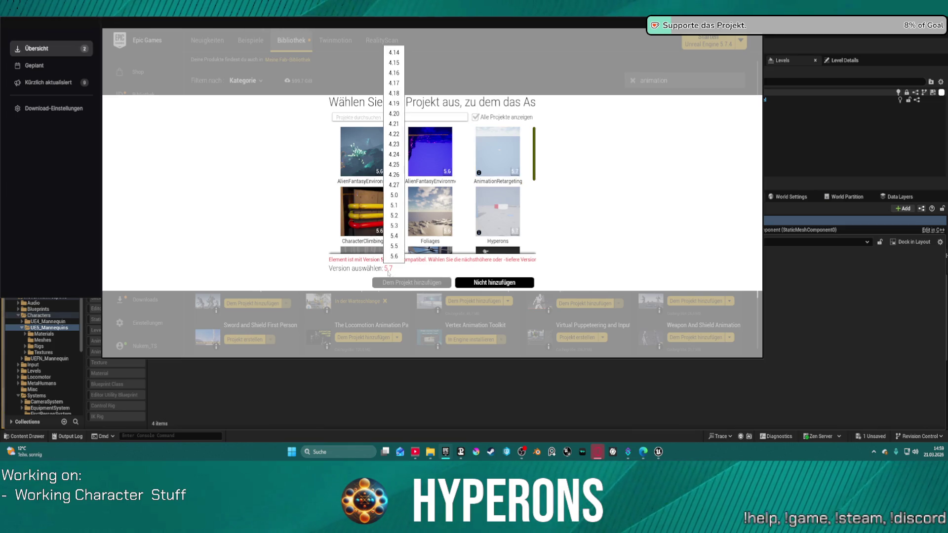
left_click(394, 256)
left_click(412, 282)
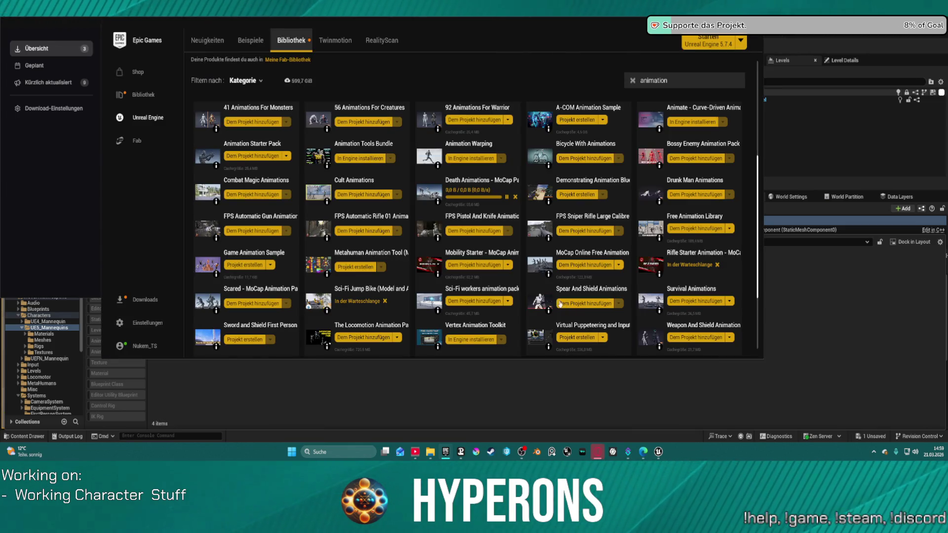
- Open the launcher's Downloads view to check the queued packs
scroll(595, 310, "down", 1)
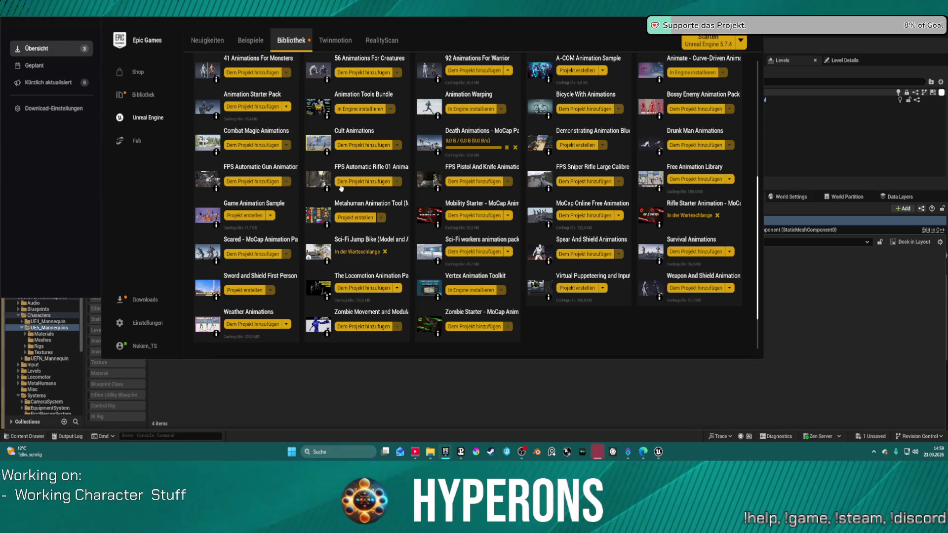
scroll(383, 152, "up", 1)
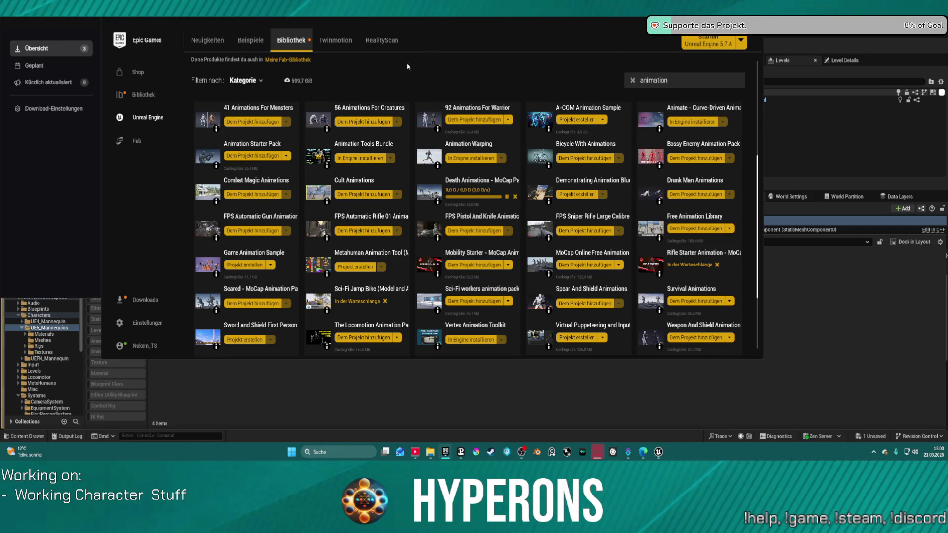
left_click(728, 22)
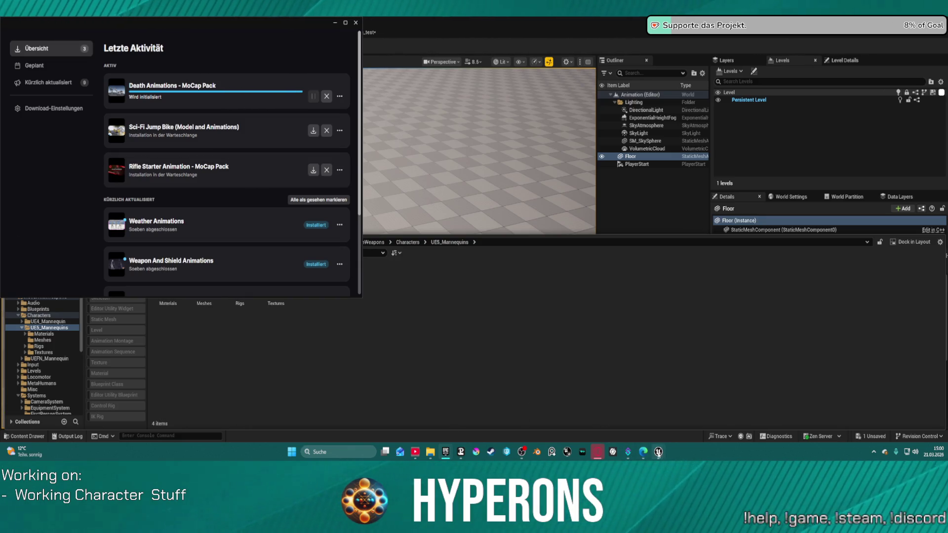
- Back in the editor, open 00_Animation > AnimsNewPC > Rifle in the Content Drawer
mouse_move(658, 452)
left_click(588, 403)
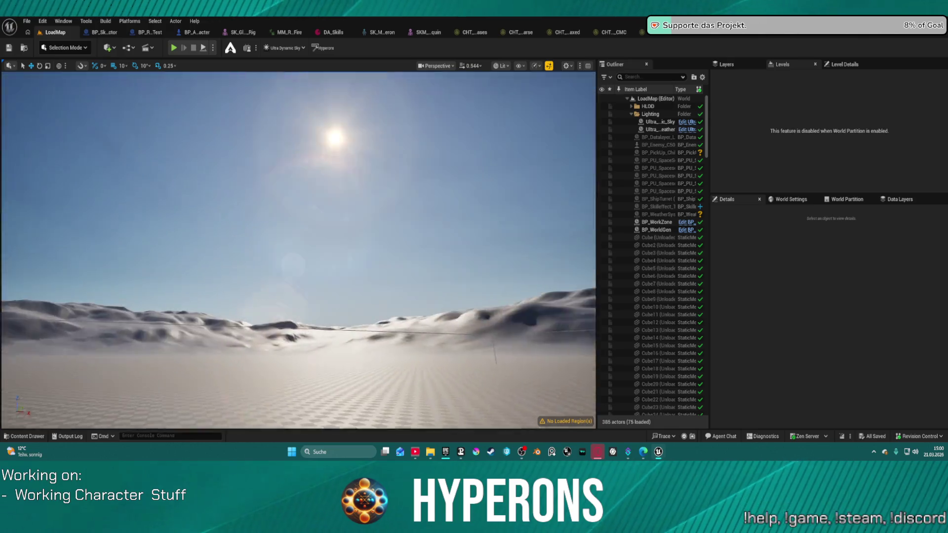
left_click_drag(299, 250, 298, 291)
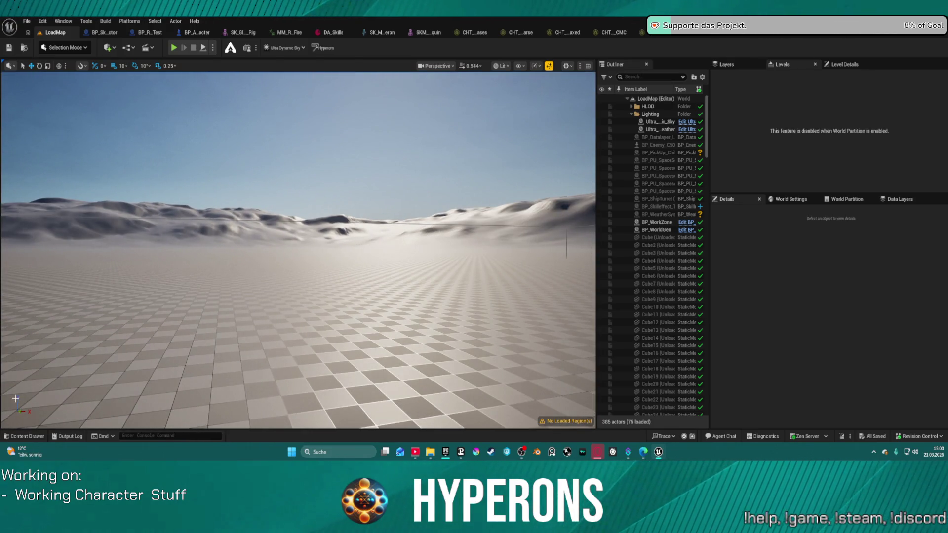
left_click(25, 436)
scroll(50, 306, "up", 15)
left_click(35, 304)
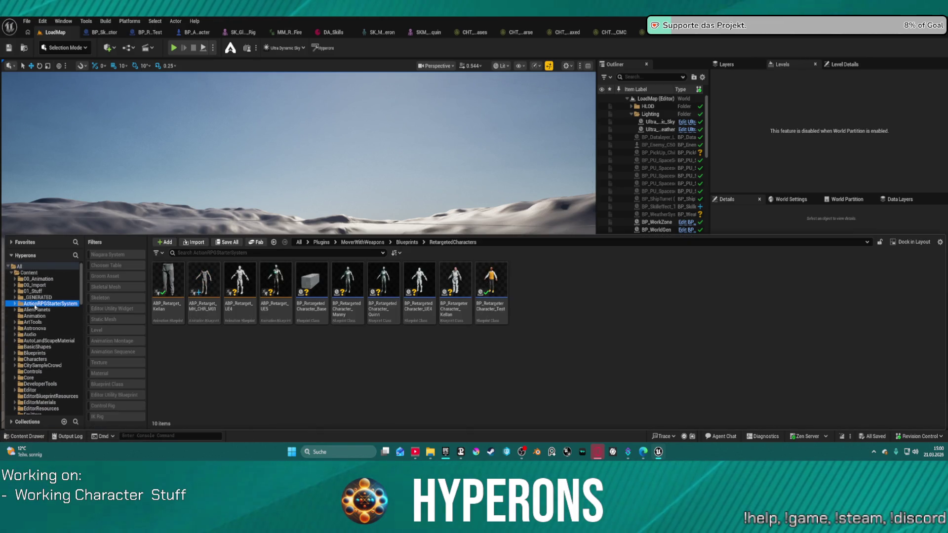
left_click(40, 279)
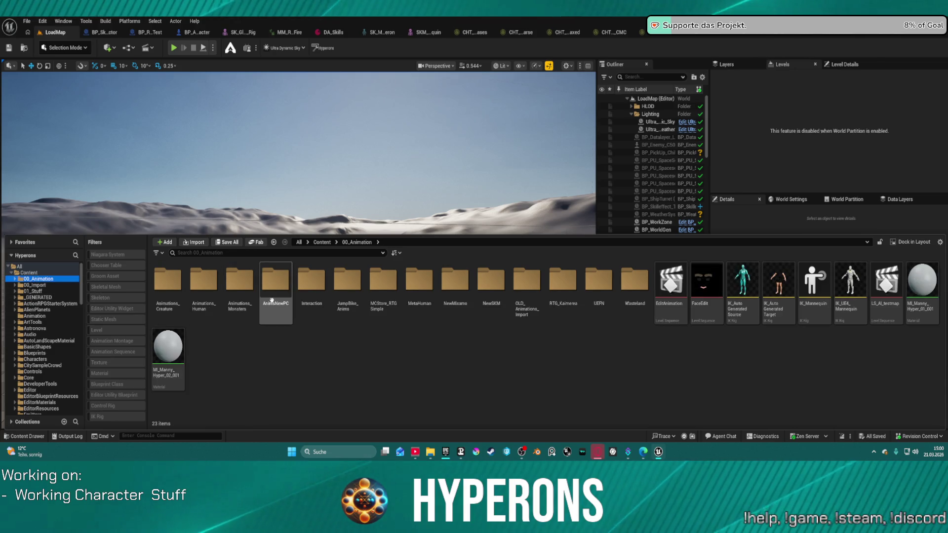
double_click(273, 299)
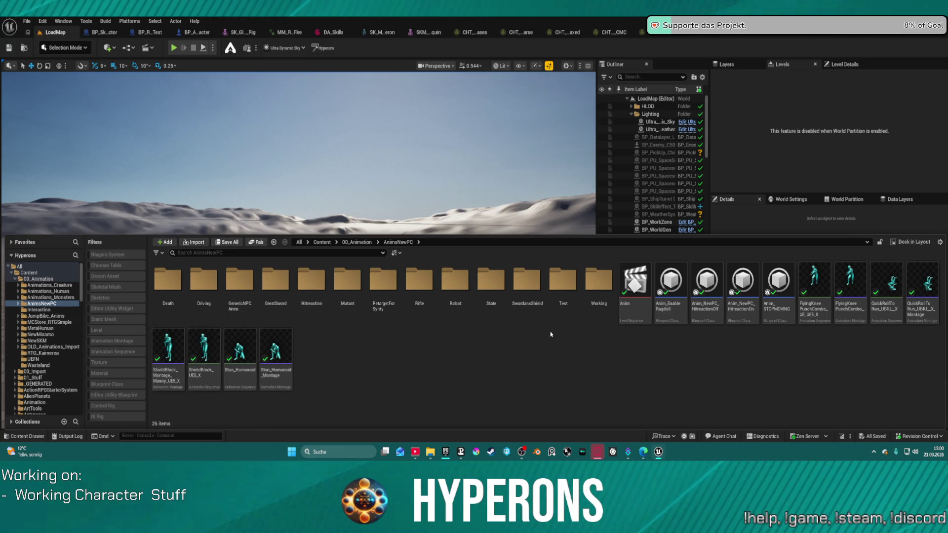
double_click(410, 285)
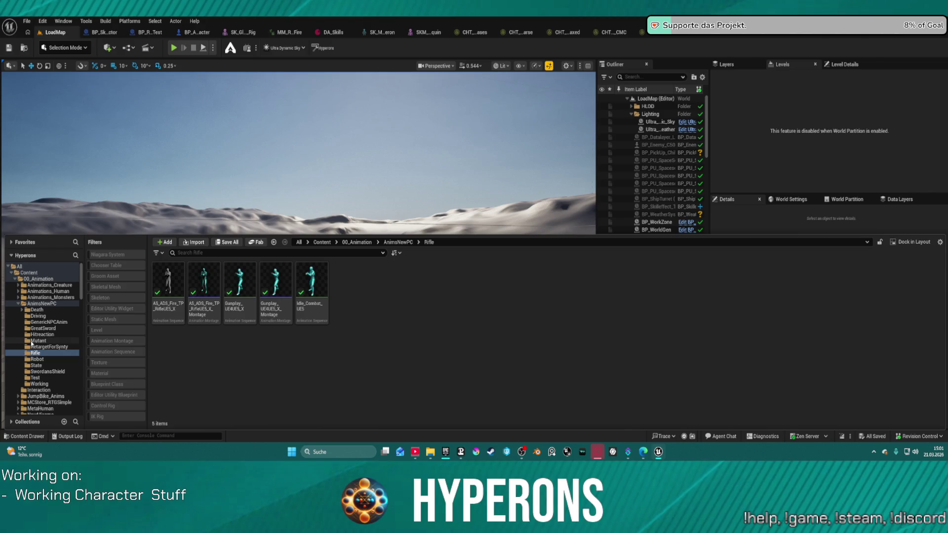
- Switch to the launcher's download activity
scroll(40, 350, "down", 3)
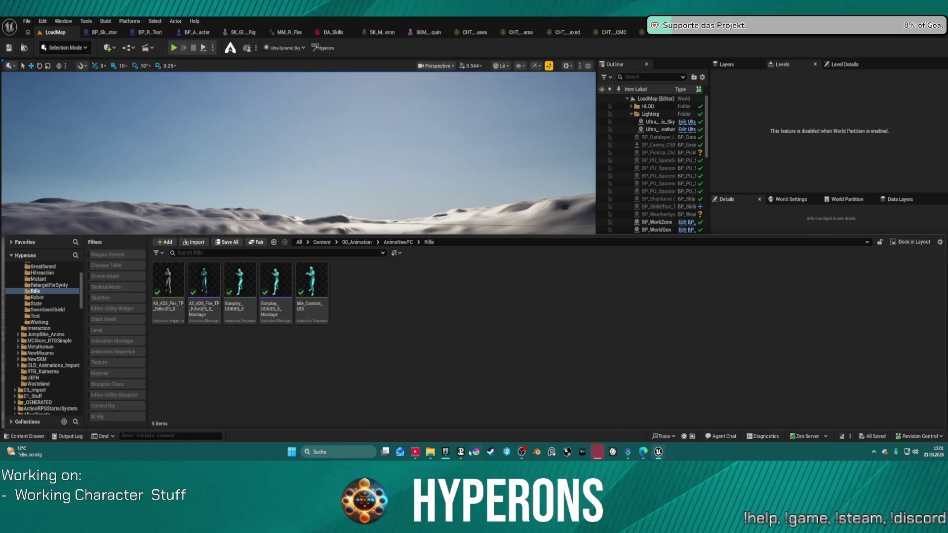
mouse_move(446, 452)
left_click(442, 427)
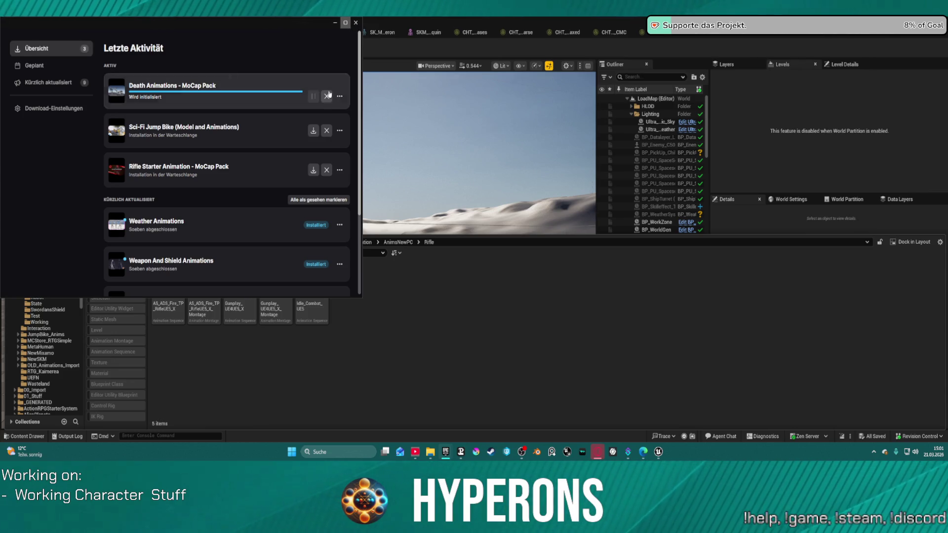
left_click(335, 23)
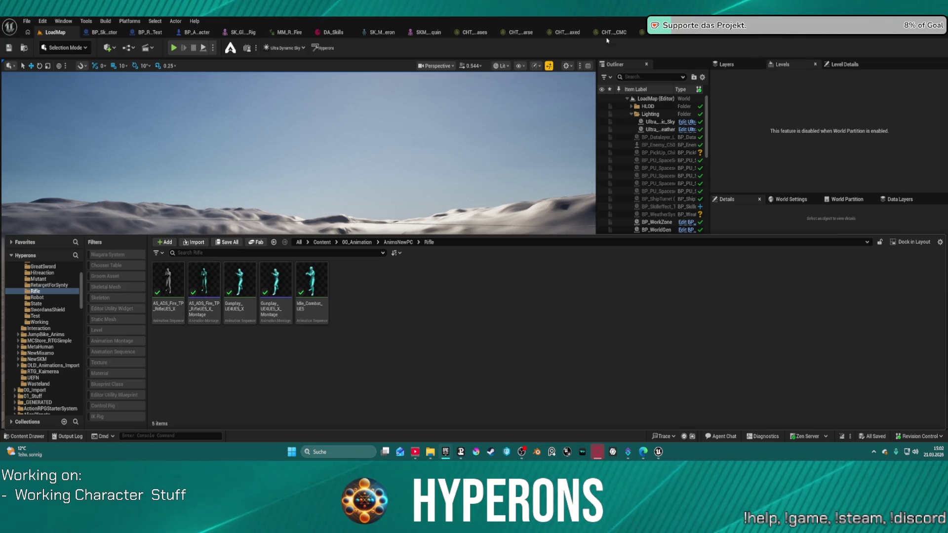
- Dismiss the Content Drawer to reveal the snowy LoadMap landscape and the Outliner
left_click(487, 32)
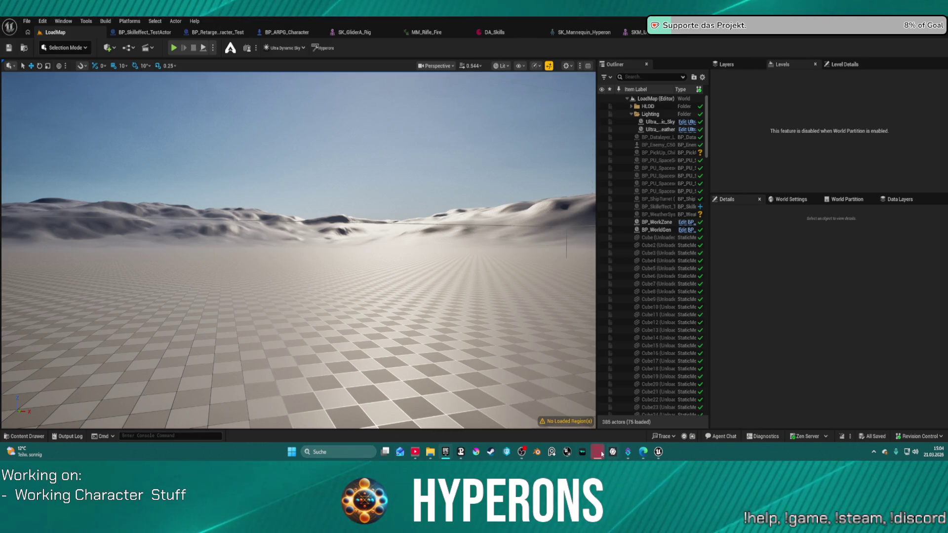
- Inspect an HLOD0 instance's Details, then switch to the Animation-level editor window
mouse_move(600, 455)
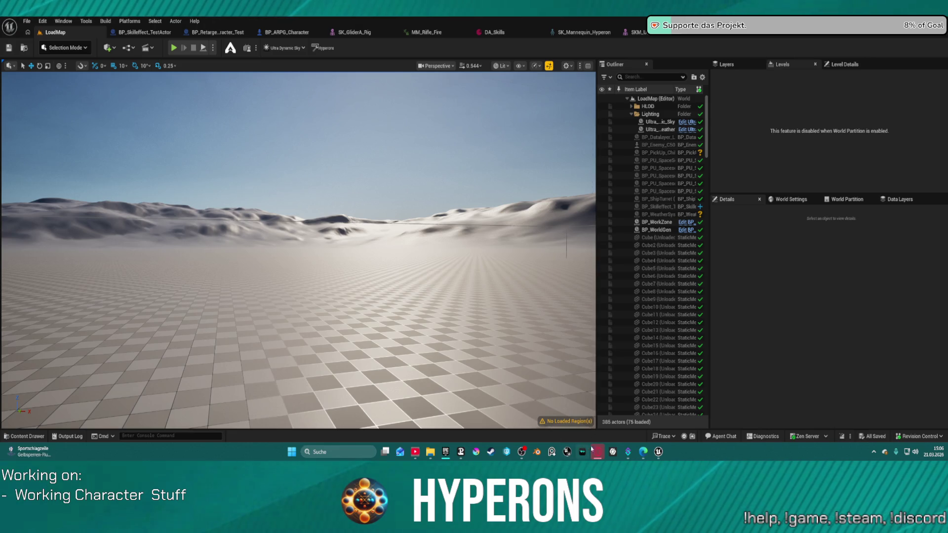
mouse_move(665, 453)
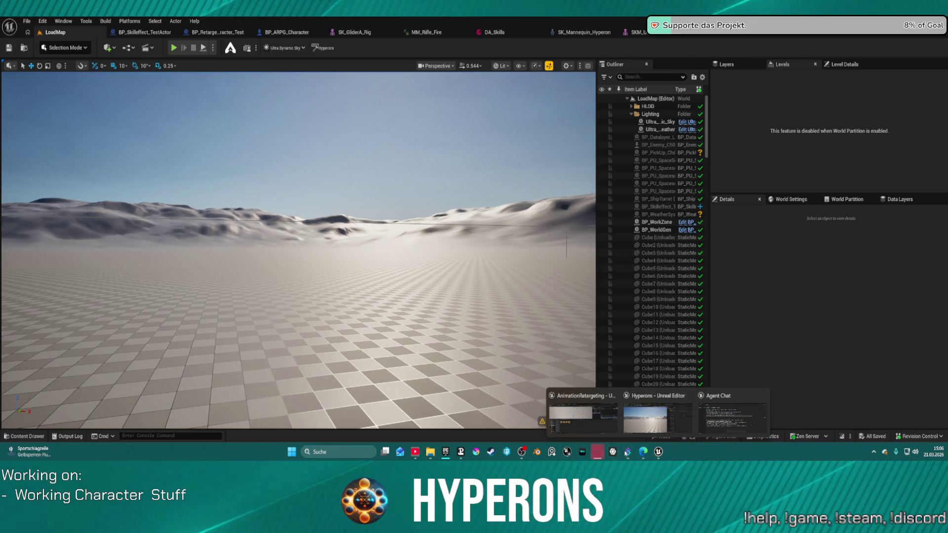
left_click(296, 232)
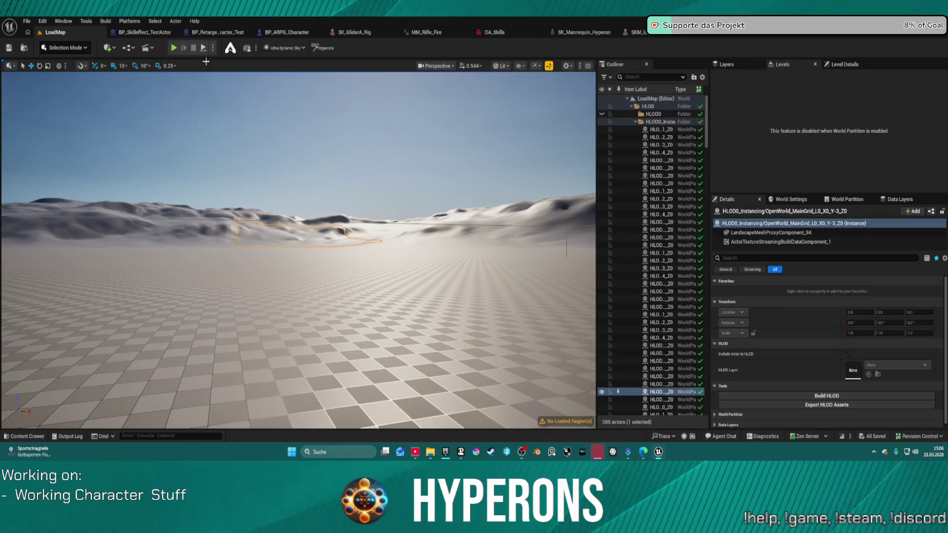
mouse_move(662, 454)
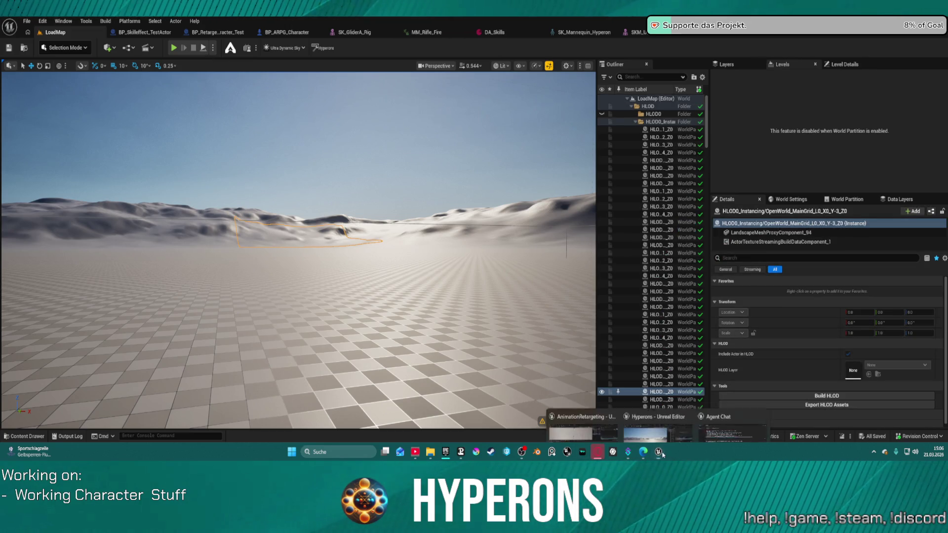
left_click(587, 418)
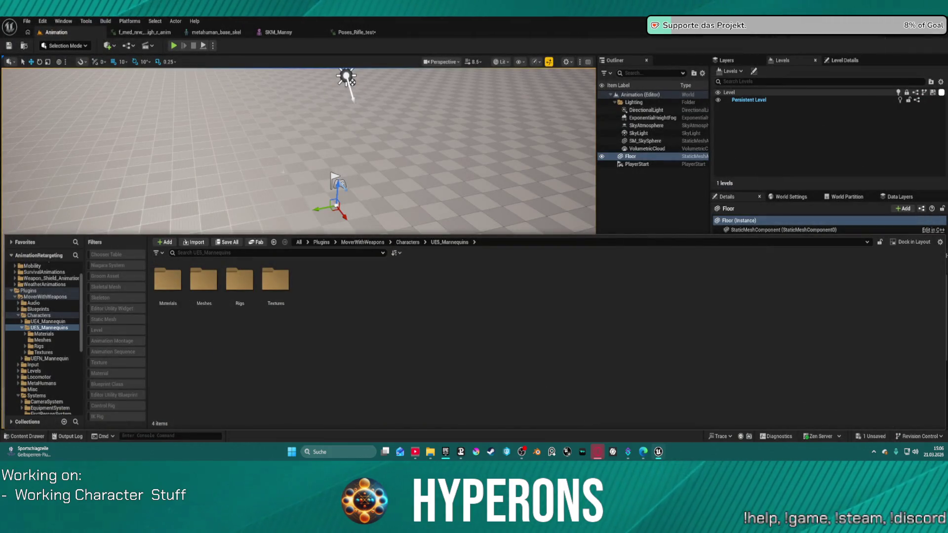
- Collapse MoverWithWeapons and select AnimStarterPack to list its 68 animation assets
left_click_drag(277, 159, 24, 376)
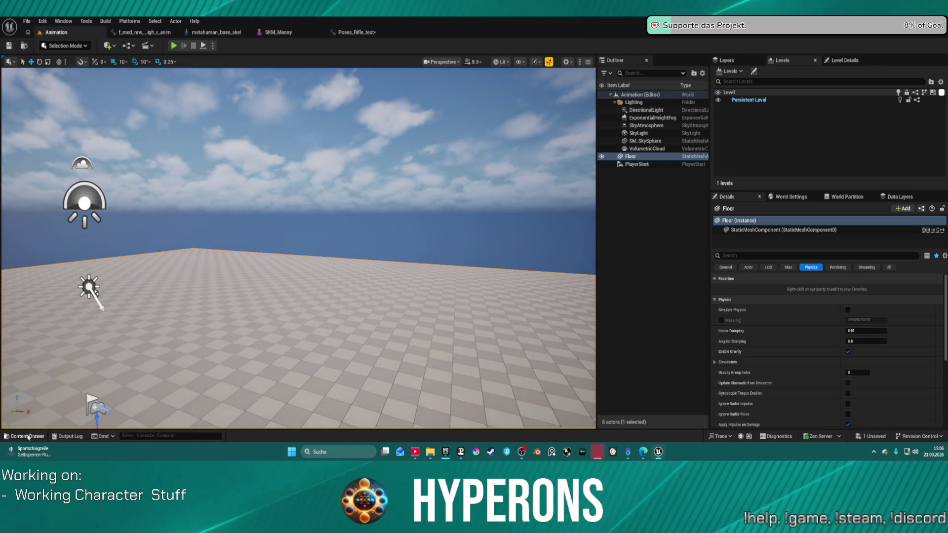
left_click(23, 436)
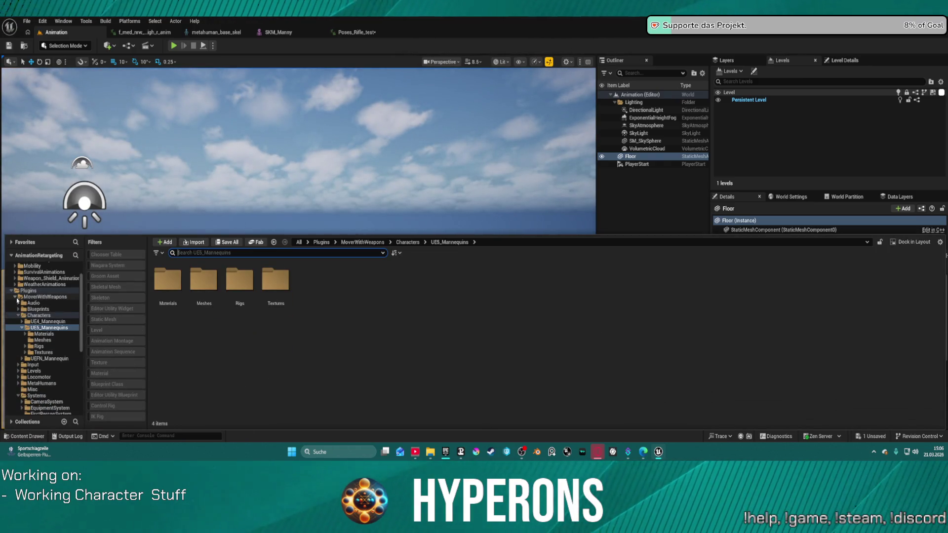
left_click(14, 297)
left_click(43, 279)
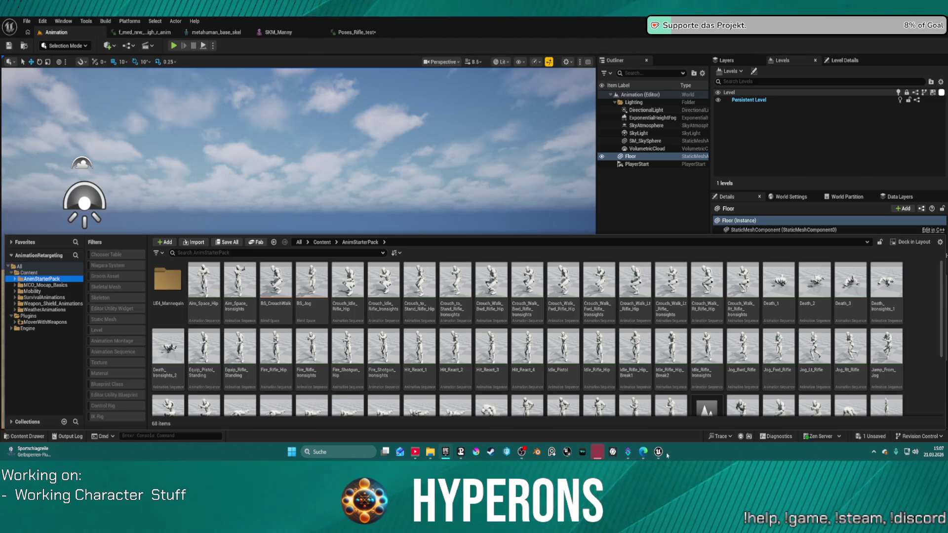
mouse_move(658, 452)
mouse_move(693, 428)
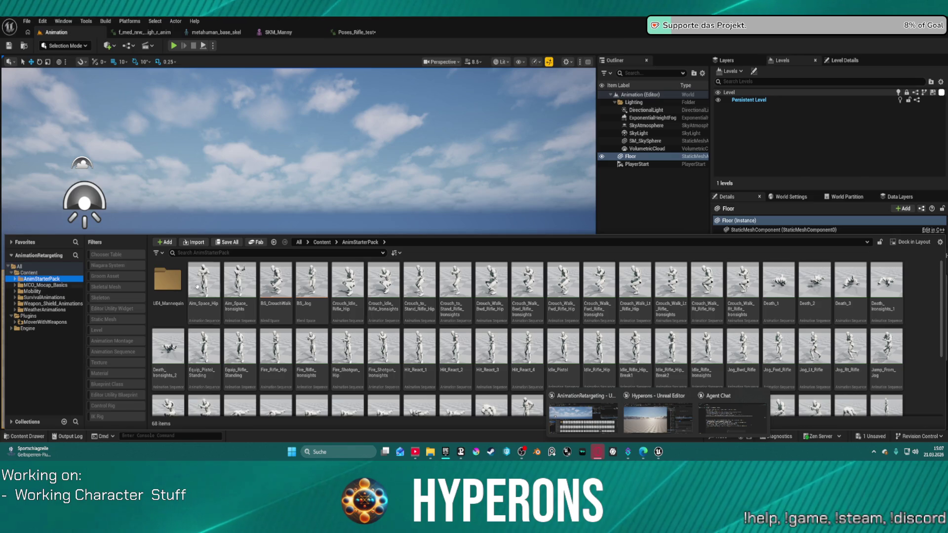
scroll(602, 348, "down", 3)
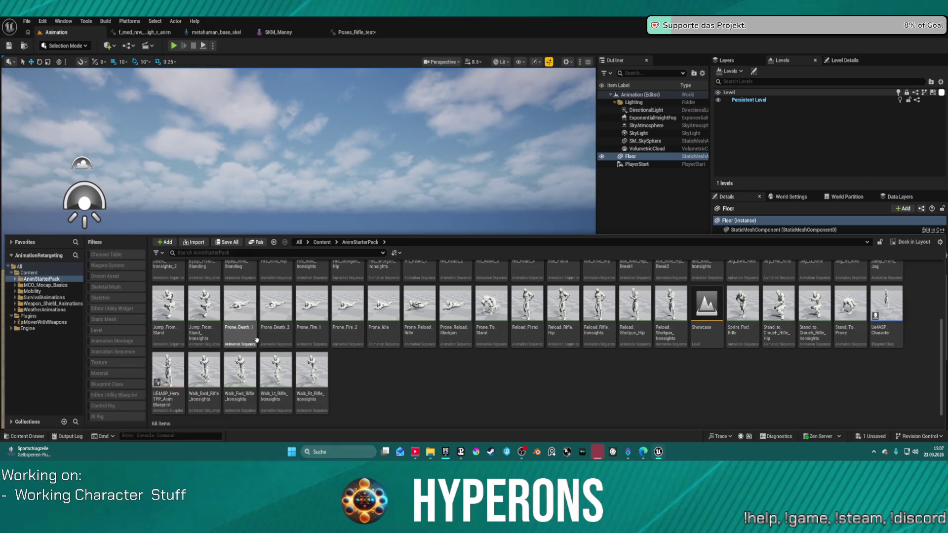
scroll(254, 342, "up", 2)
scroll(426, 331, "up", 1)
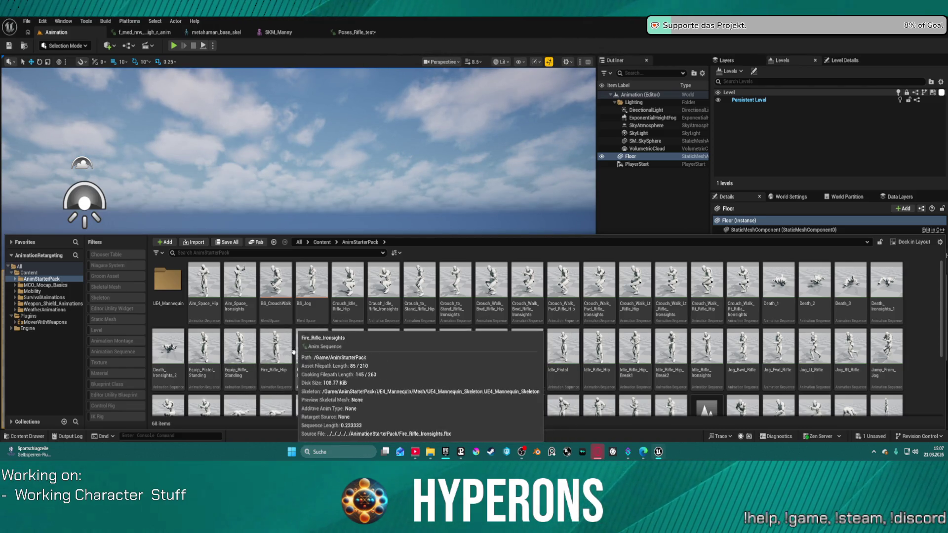
left_click(242, 353)
double_click(242, 354)
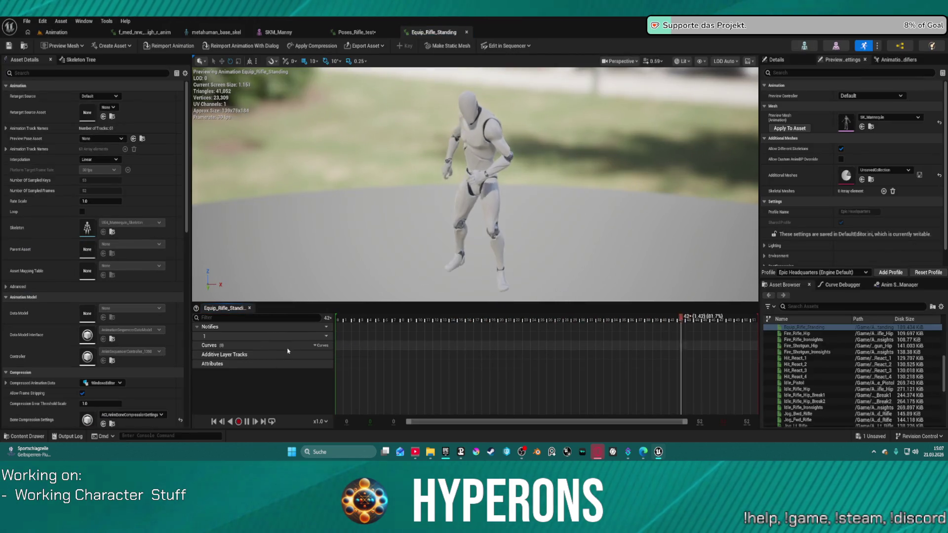
- Open Fire_Rifle_Hip from the Content Drawer to preview it
key("ctrl+space")
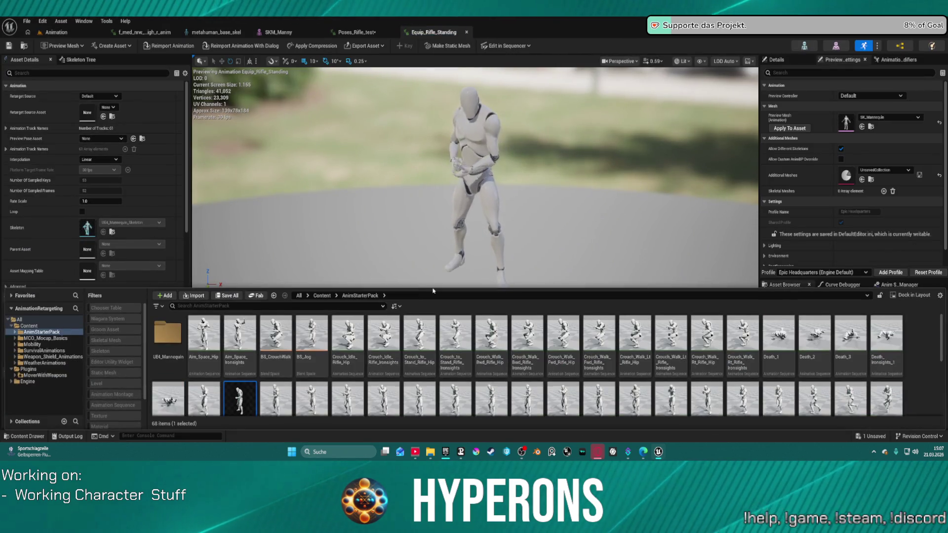
scroll(445, 346, "down", 1)
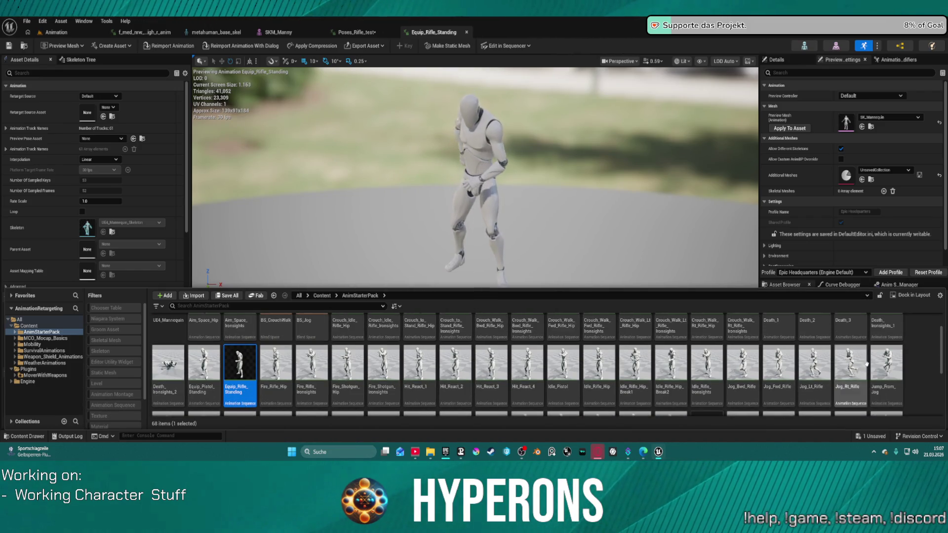
scroll(902, 340, "up", 1)
scroll(252, 339, "down", 2)
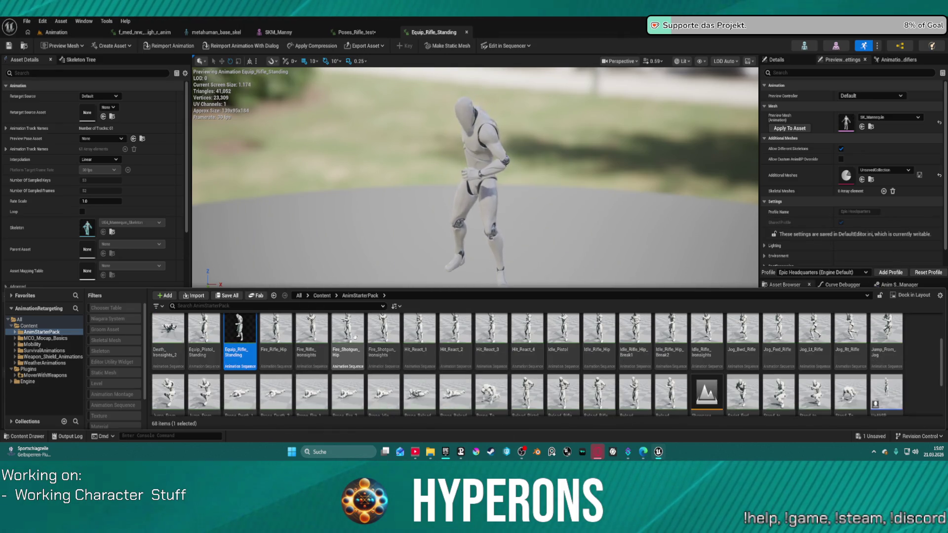
left_click(282, 331)
double_click(282, 332)
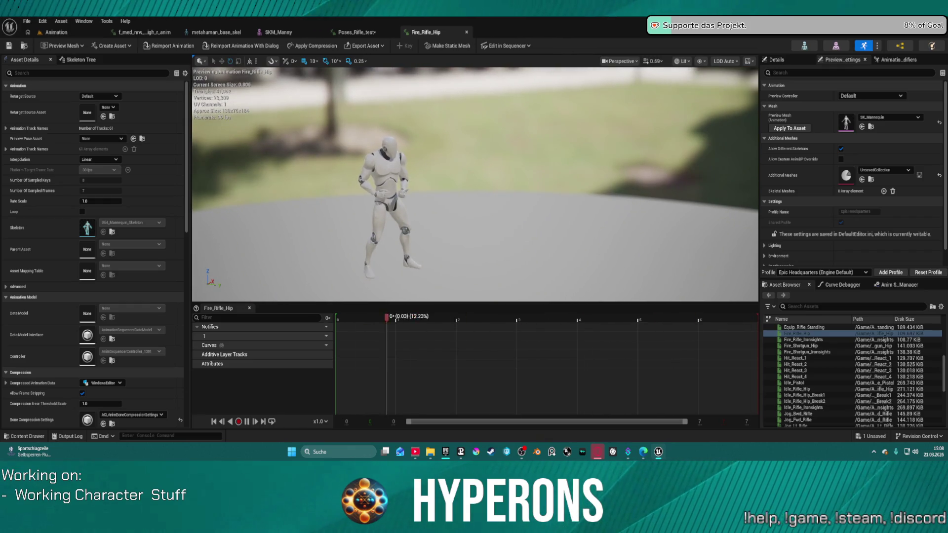
- Reopen the Content Drawer and expand AnimStarterPack to show its subfolders and folder options
key("ctrl+space")
right_click(283, 350)
left_click(204, 393)
scroll(381, 367, "down", 2)
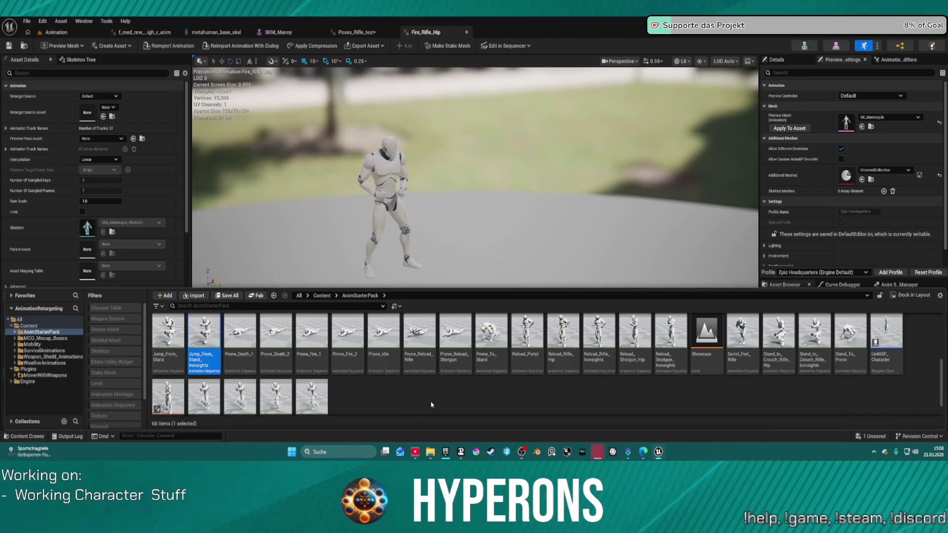
left_click(15, 333)
right_click(38, 333)
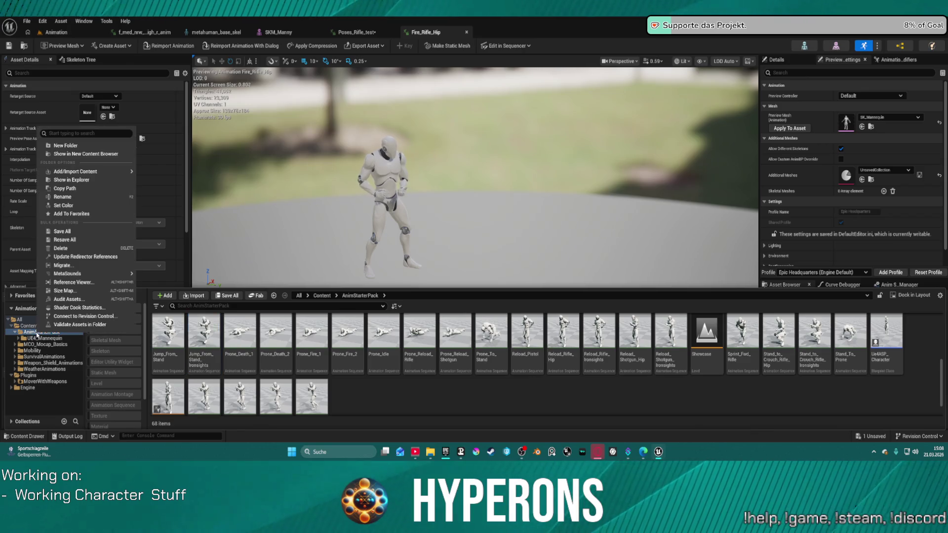
- Create the UEFN and UE5 folders inside AnimStarterPack
left_click(80, 146)
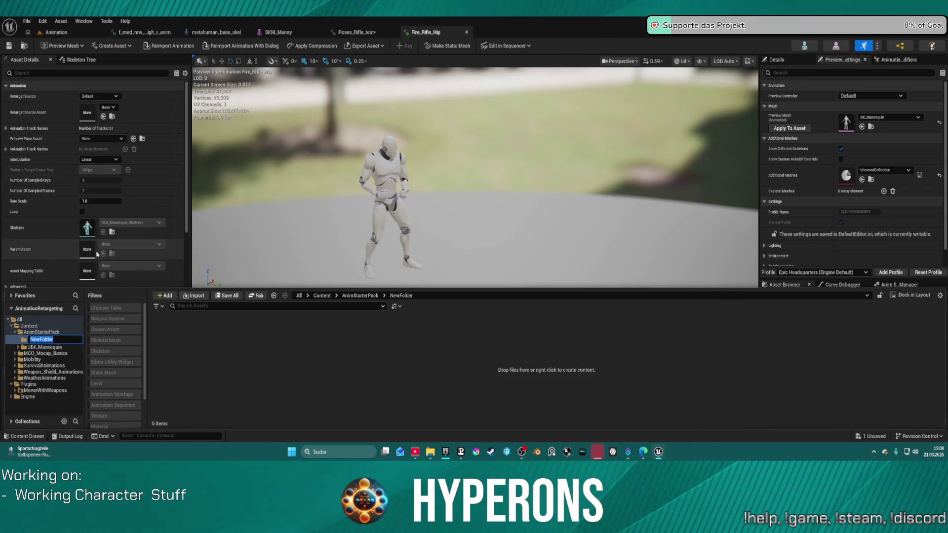
type("UEFN")
key("Return")
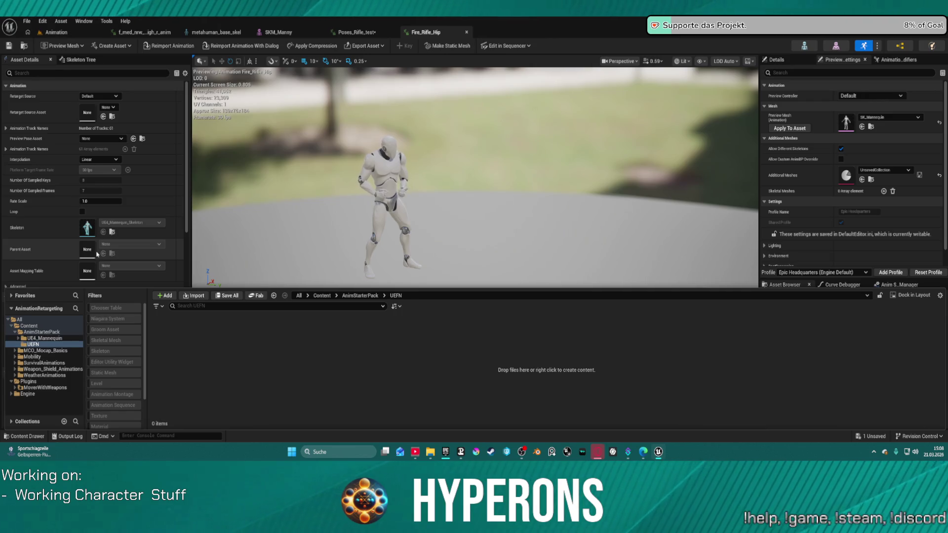
left_click(49, 333)
right_click(49, 333)
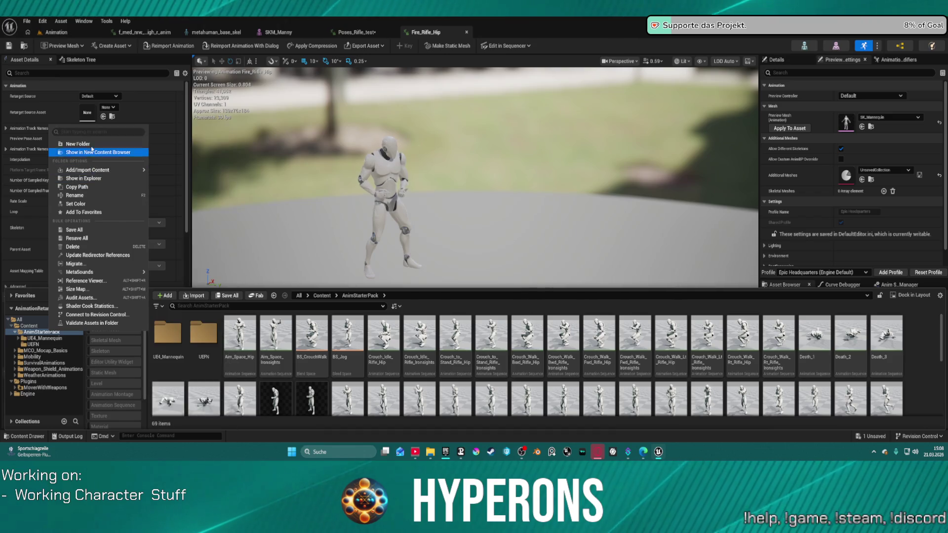
left_click(92, 144)
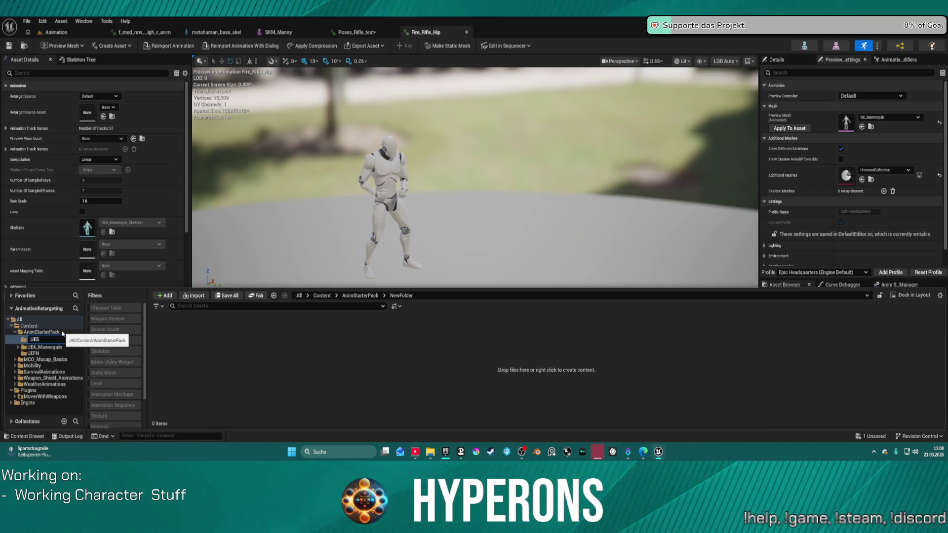
key("Return")
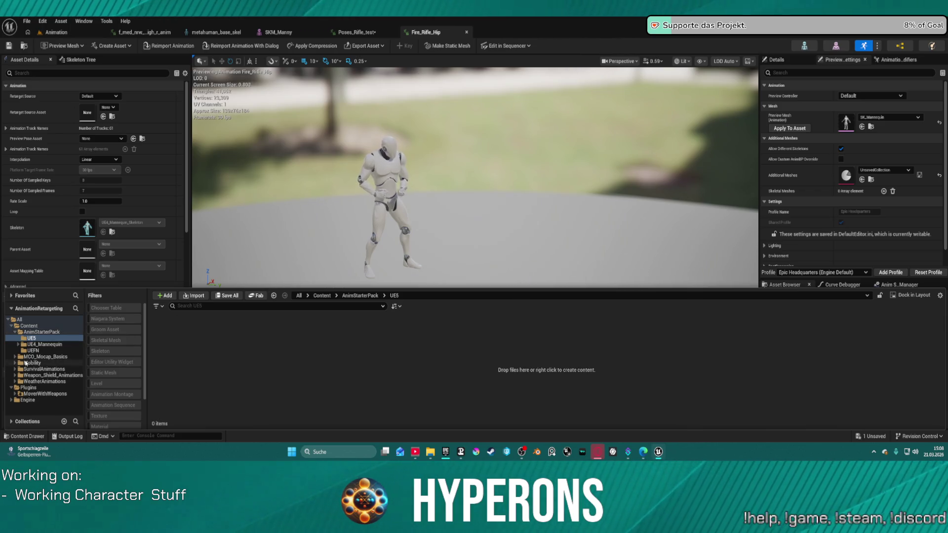
- Browse the UEFN and UE4_Mannequin folders and their Textures and Materials, then return to AnimStarterPack
left_click(40, 351)
left_click(41, 332)
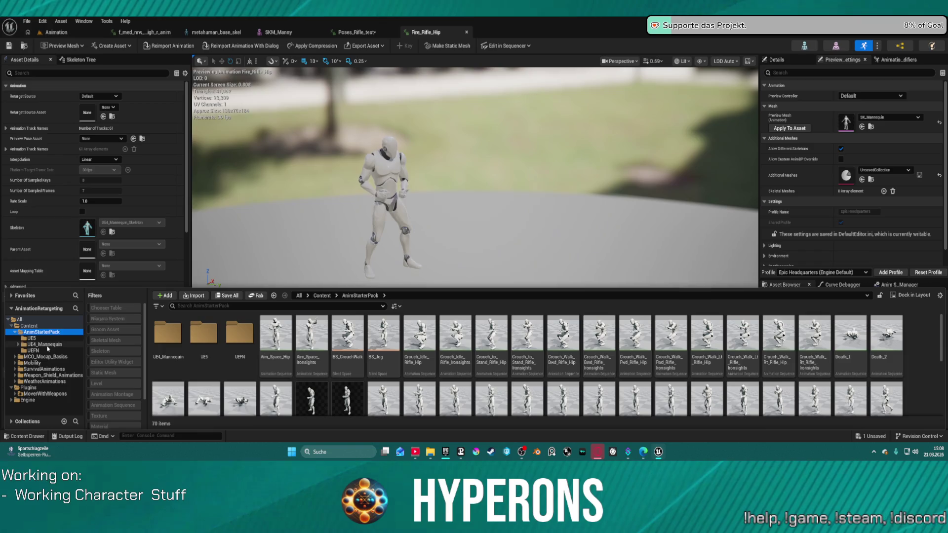
left_click(44, 344)
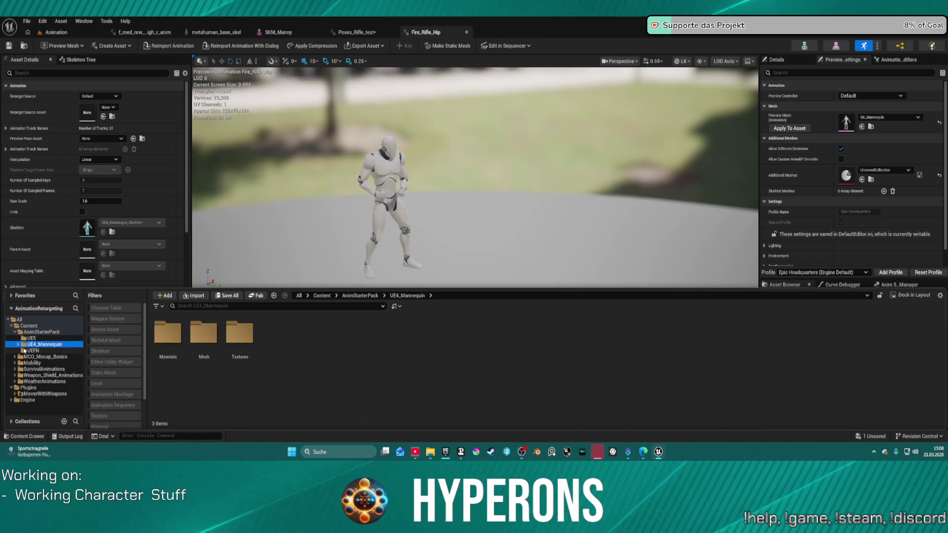
left_click(37, 350)
left_click(34, 344)
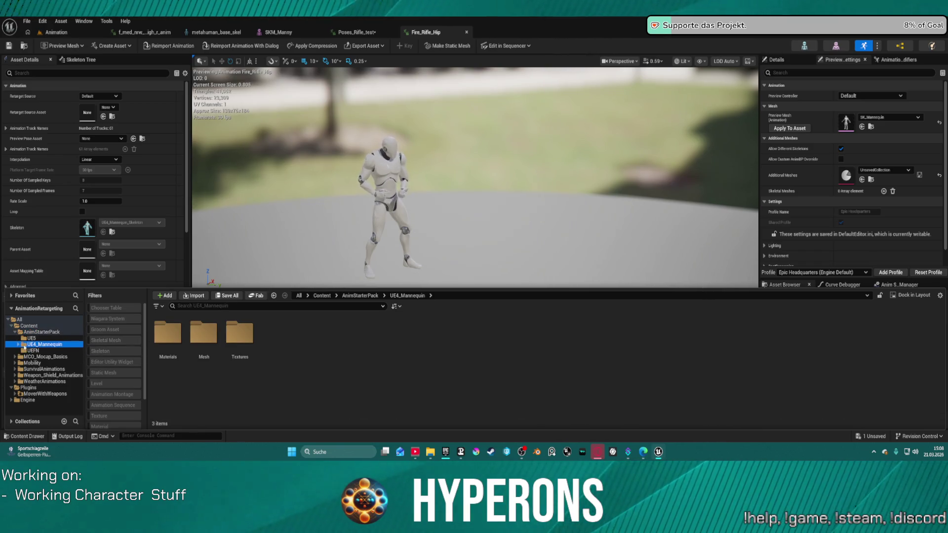
left_click(19, 345)
left_click(41, 364)
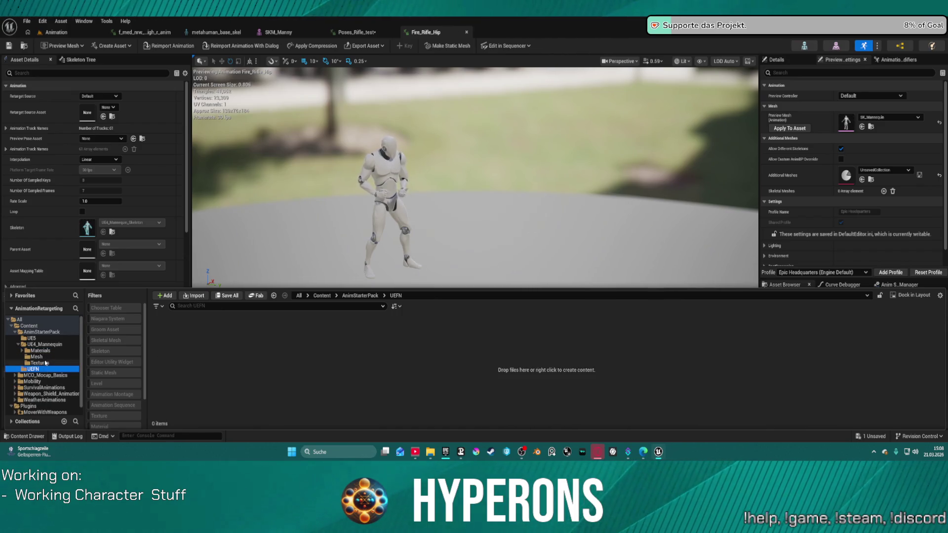
left_click(43, 350)
left_click(45, 344)
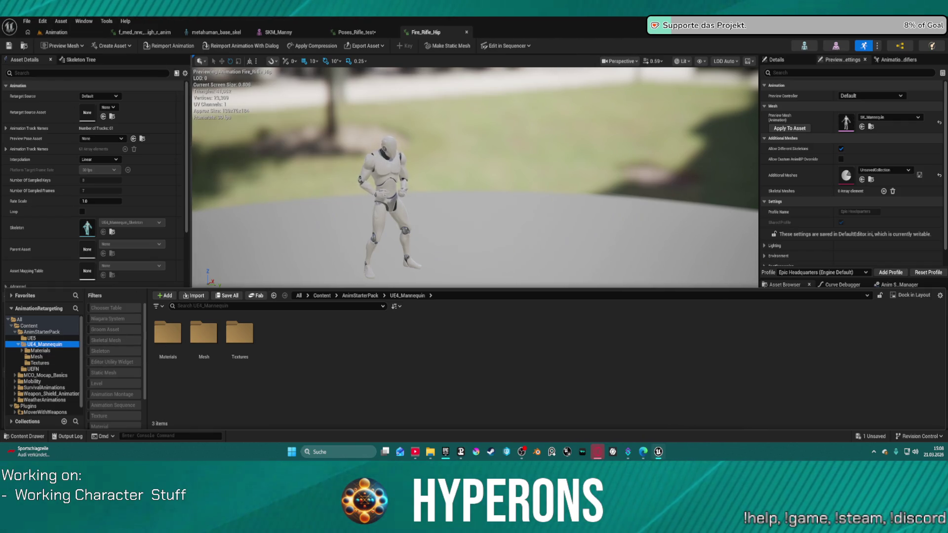
left_click(24, 46)
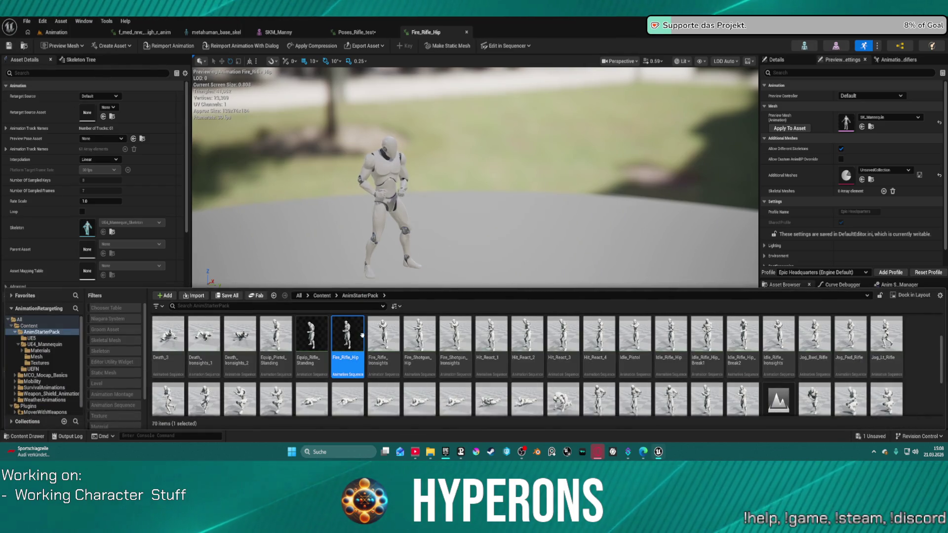
- Start Retarget Animations from the Fire_Rifle_Hip animation
right_click(348, 335)
right_click(349, 335)
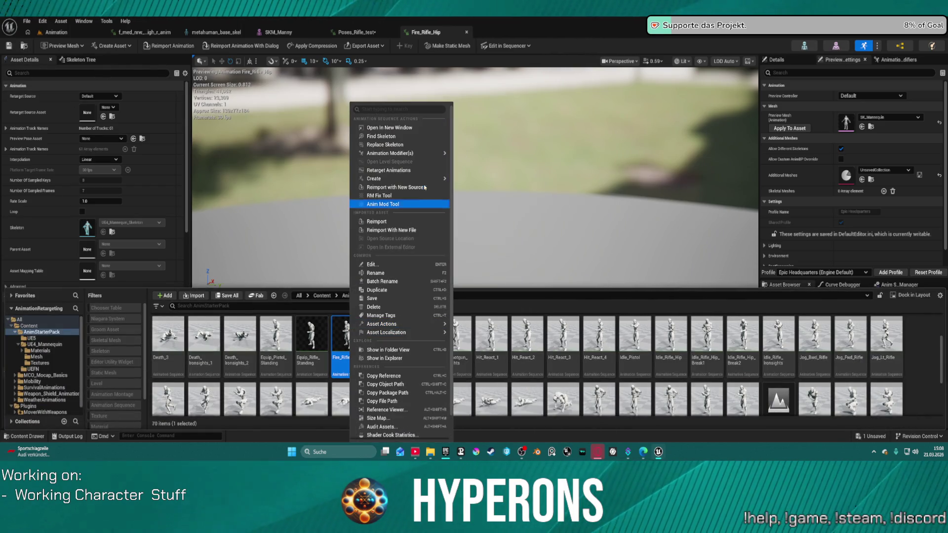
mouse_move(434, 181)
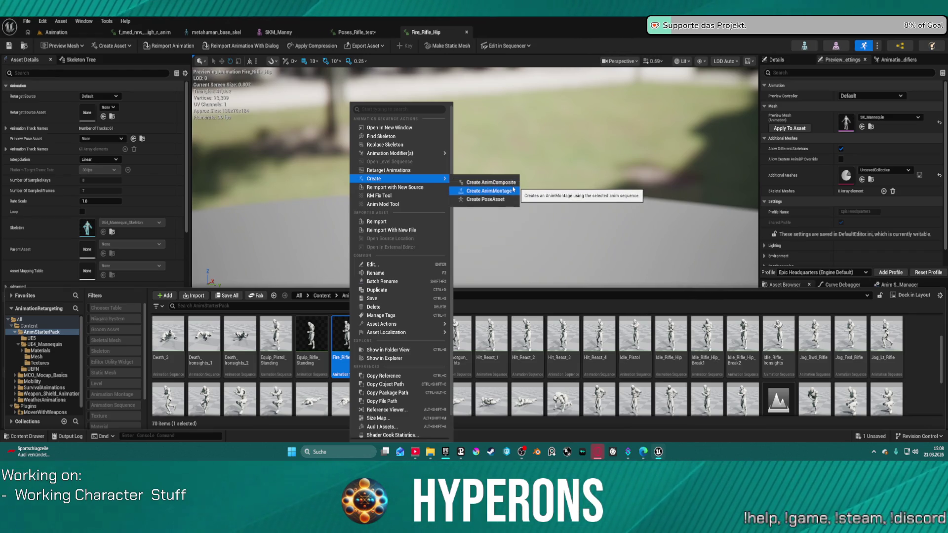
left_click(412, 170)
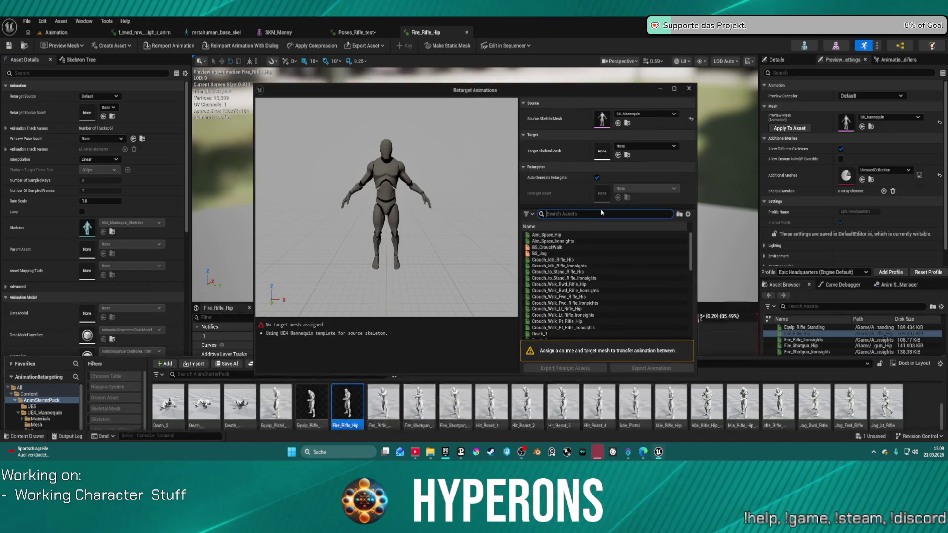
key("Escape")
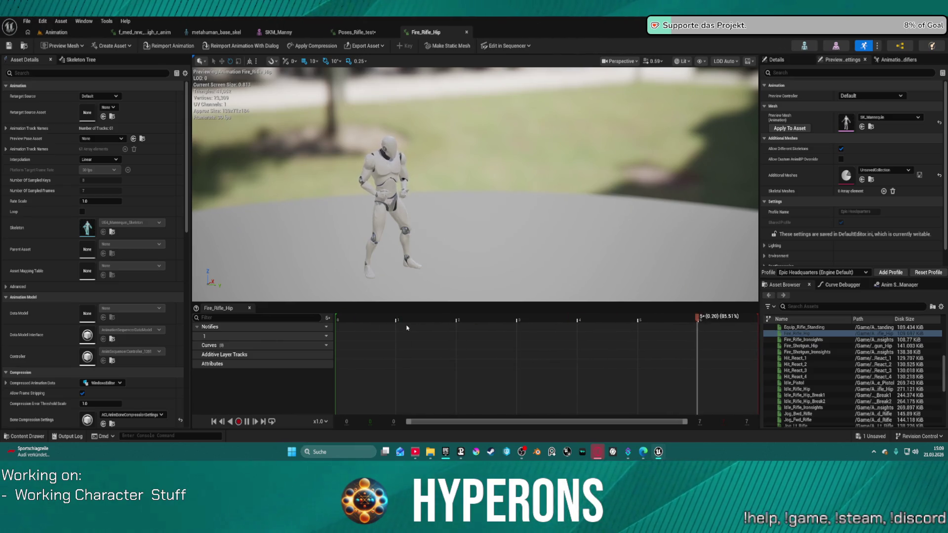
mouse_move(658, 452)
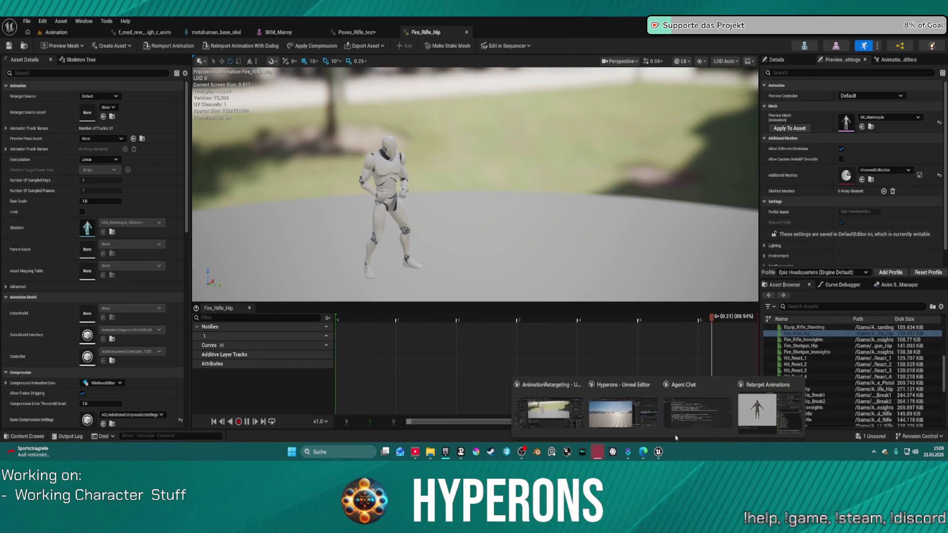
left_click(750, 404)
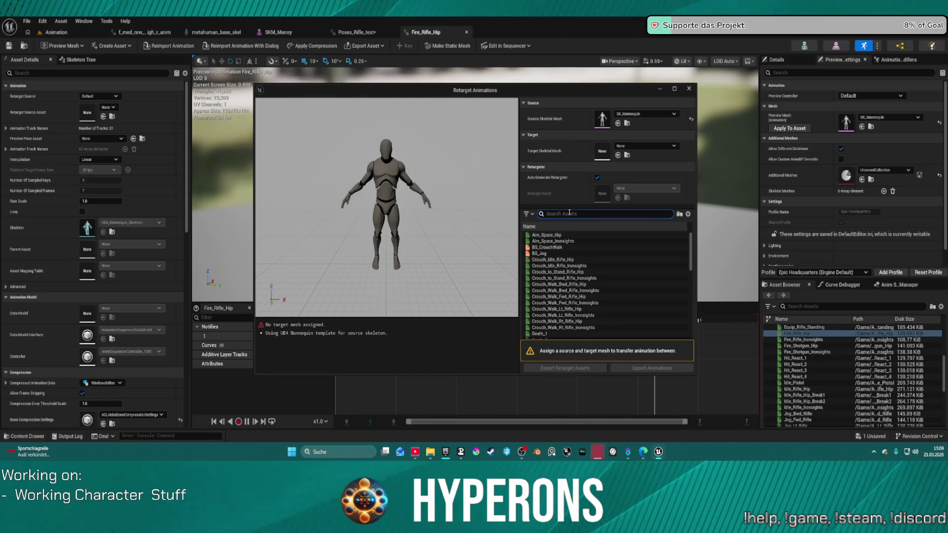
- Target SKM_UEFN_Mannequin, keep Auto Generate Retargeter on, and preview Crouch_Walk_Bwd_Rifle_Ironsights
left_click(642, 146)
type("Uefn")
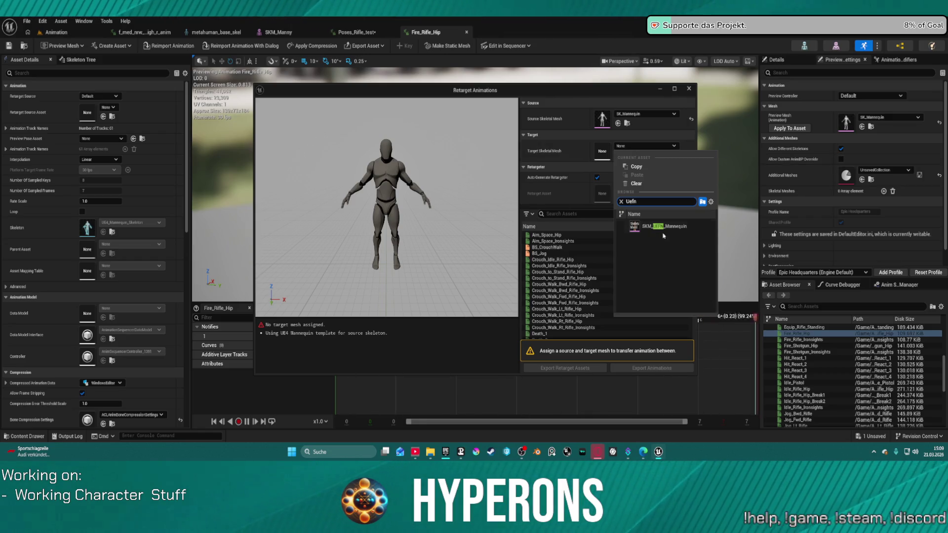
left_click(663, 226)
left_click(598, 178)
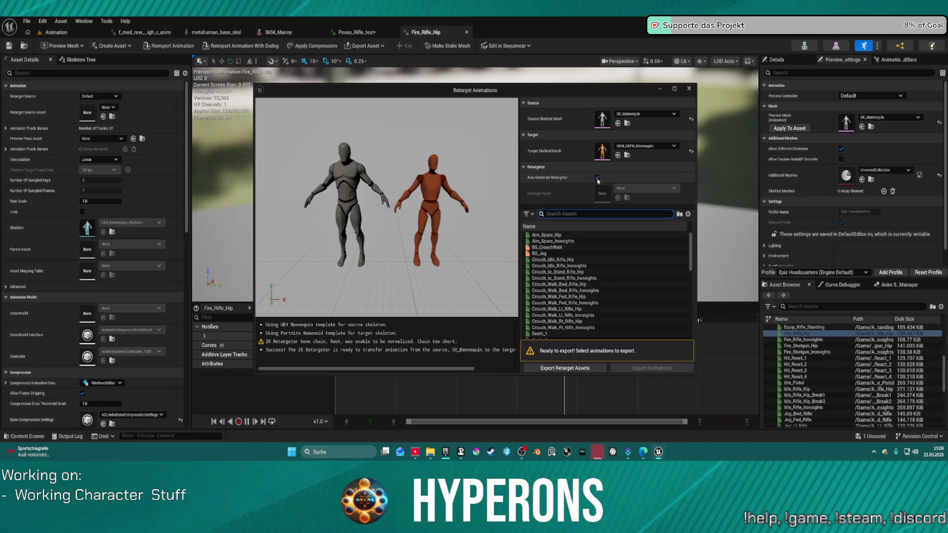
left_click(645, 188)
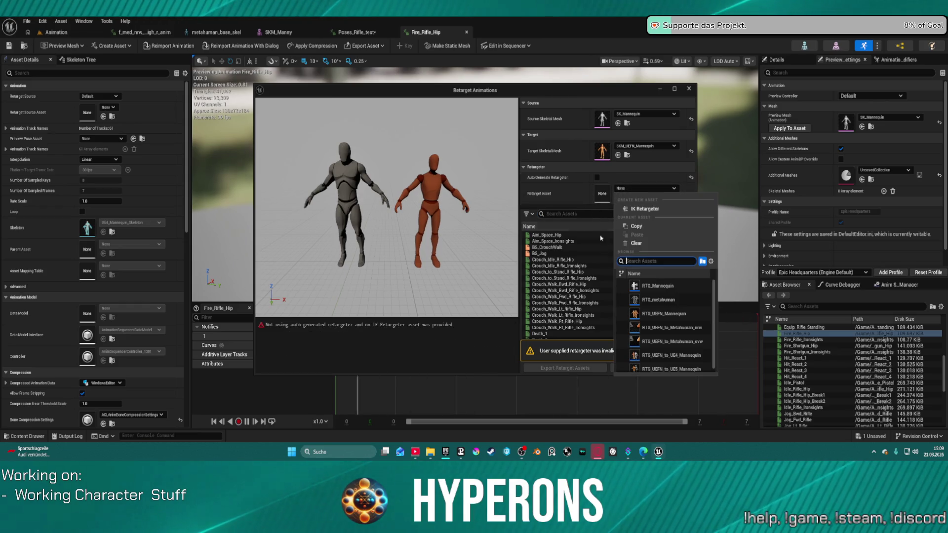
scroll(699, 360, "down", 1)
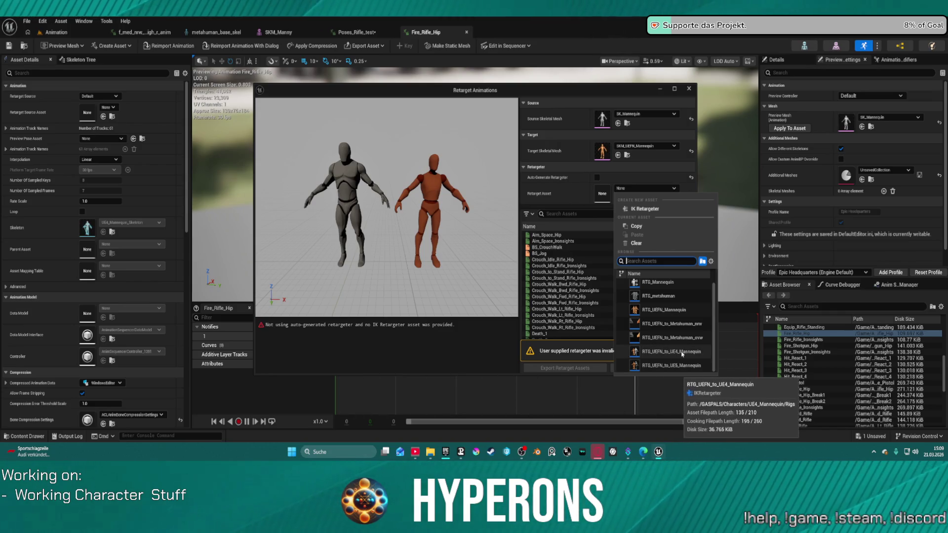
left_click(677, 353)
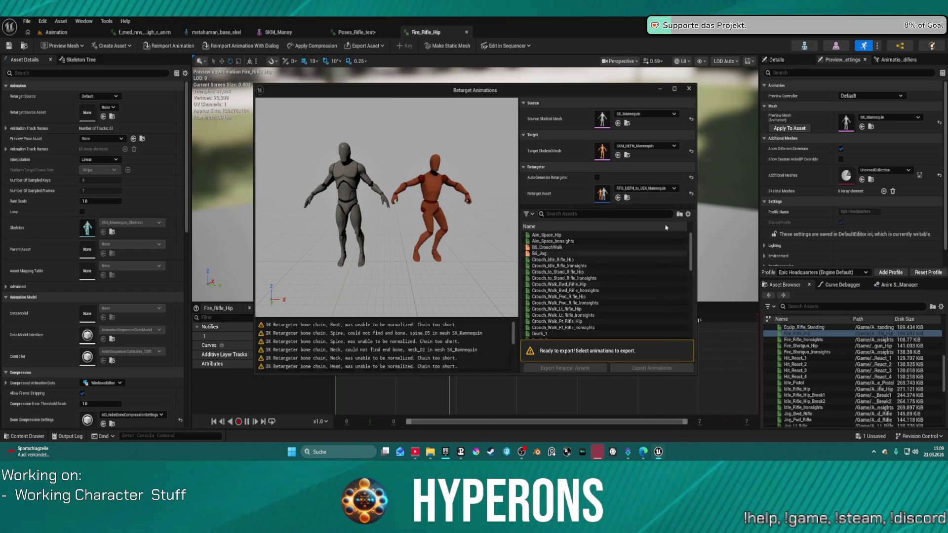
left_click(597, 177)
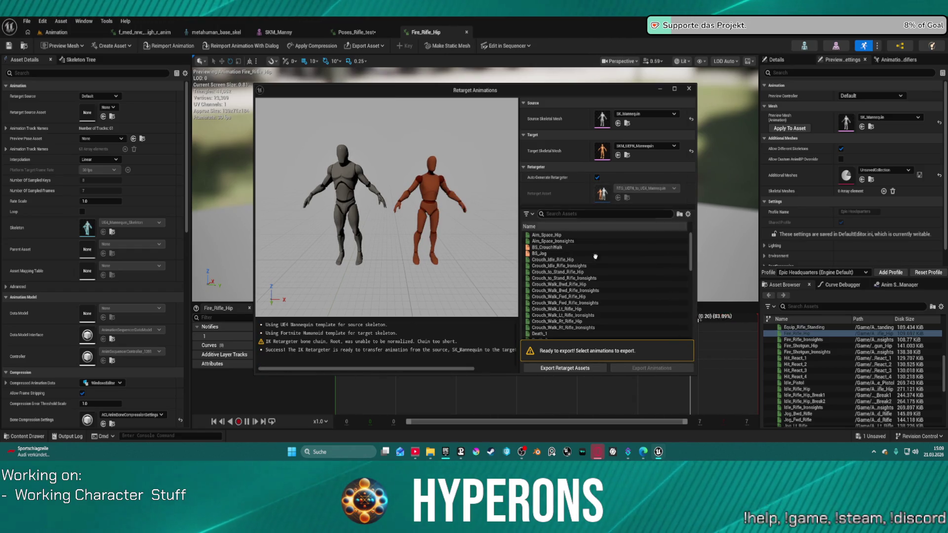
left_click(563, 291)
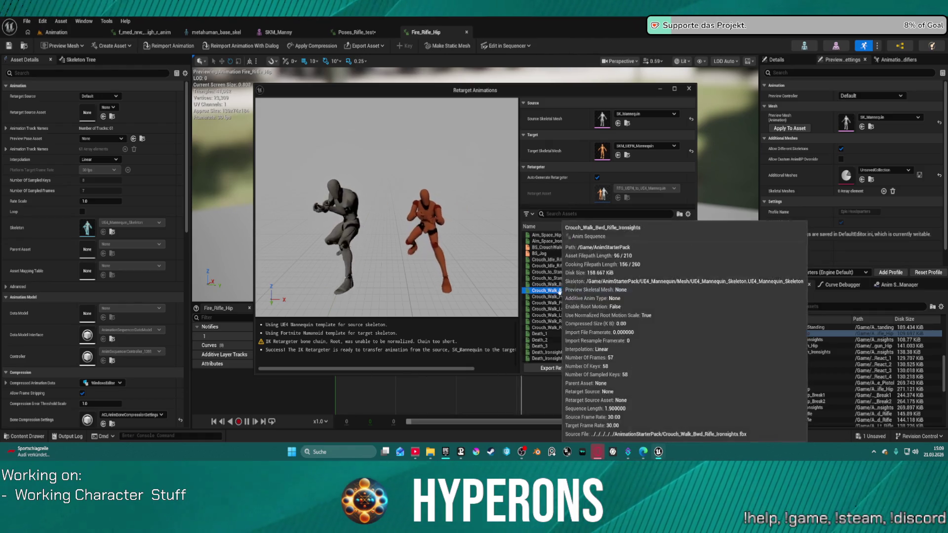
- Select all assets except BS_CrouchWalk, BS_Jog and UE4ASP_HeroTPP_AnimBlueprint, then choose Export Animations
left_click_drag(385, 223, 326, 227)
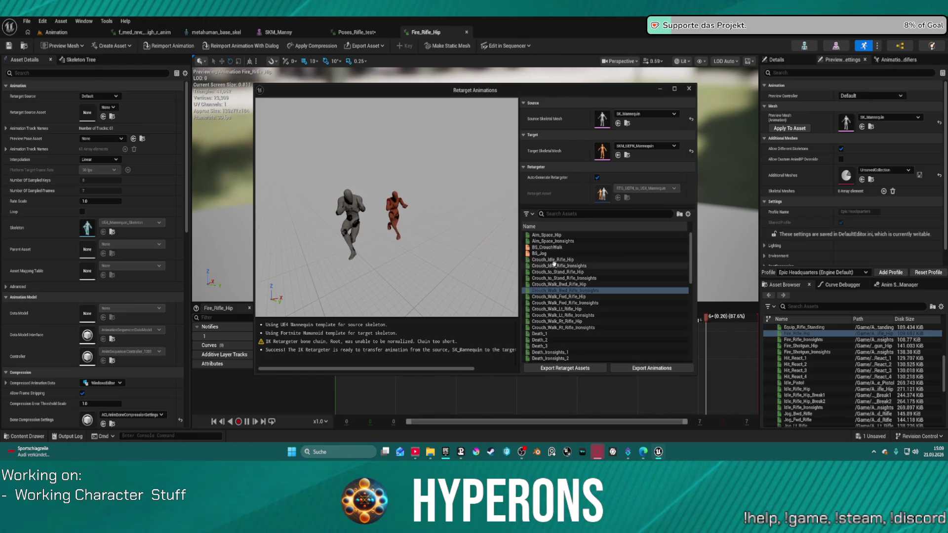
key("ctrl+a")
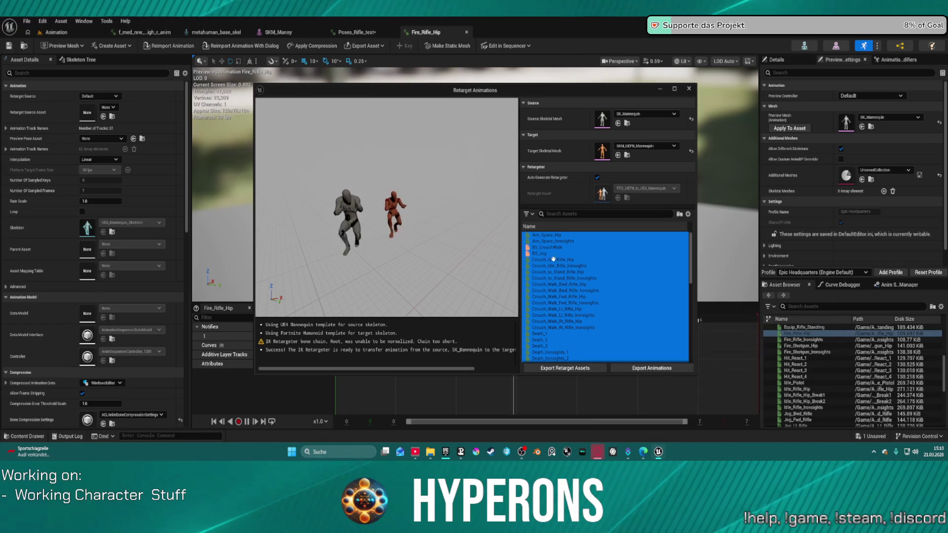
left_click(546, 247, "ctrl")
left_click(539, 253, "ctrl")
scroll(606, 285, "down", 10)
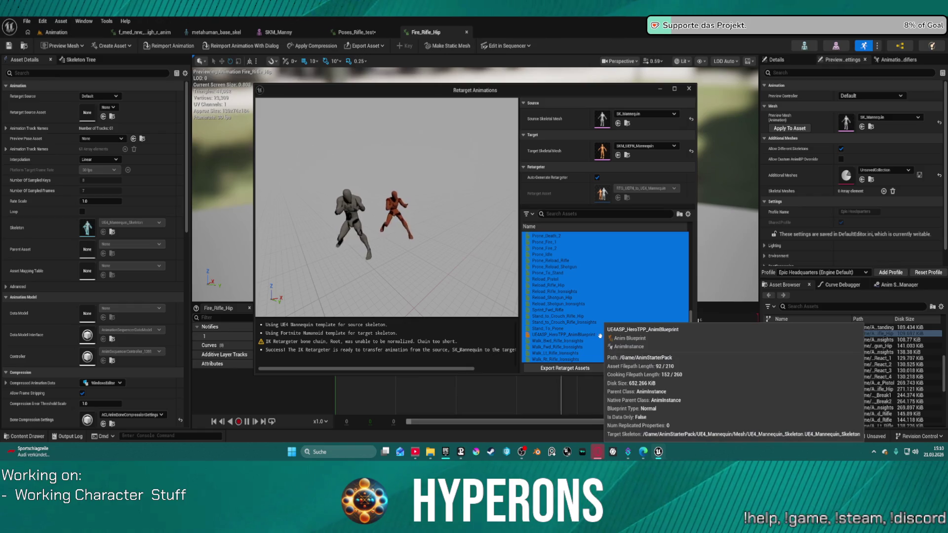
left_click(586, 335, "ctrl")
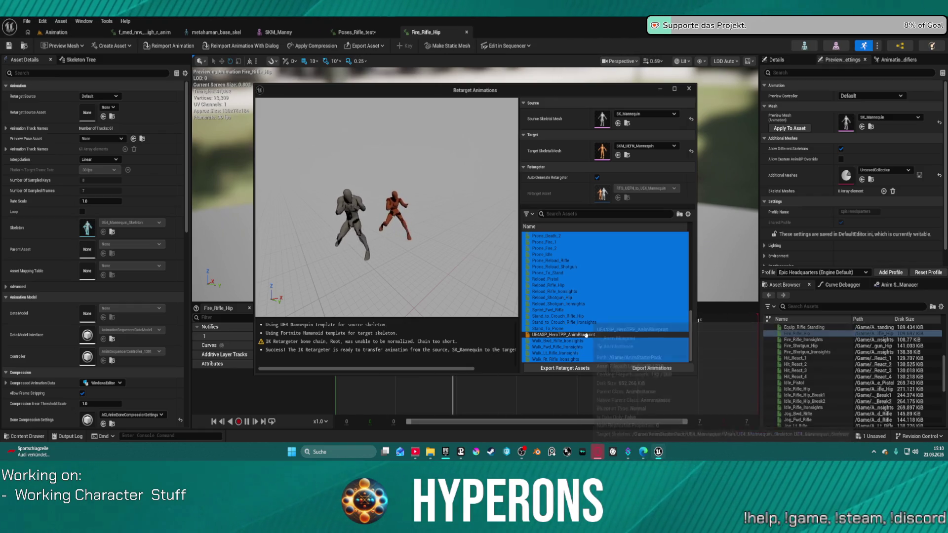
left_click(652, 368)
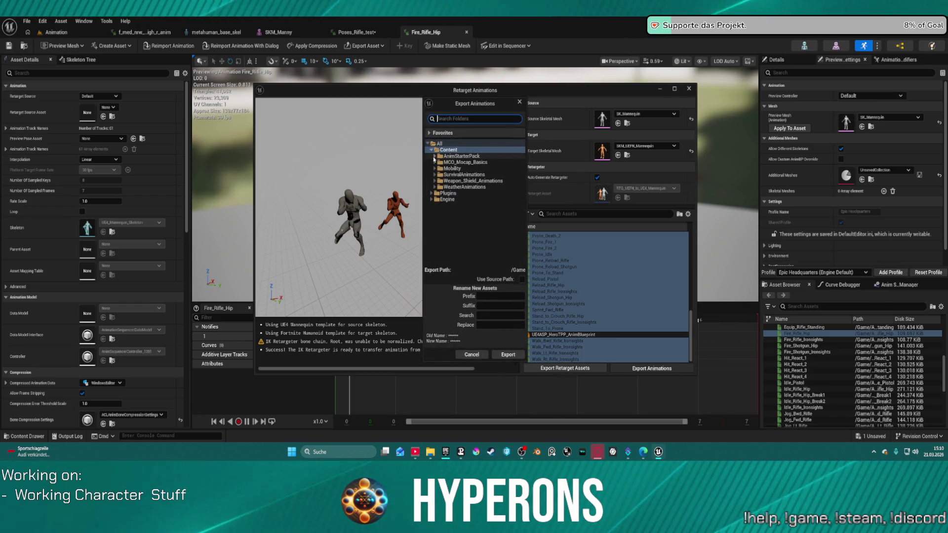
- Export to /Game/AnimStarterPack/UEFN with the _UEFN suffix and confirm the batch export
left_click(435, 156)
left_click(452, 174)
left_click(511, 308)
type("_UEF")
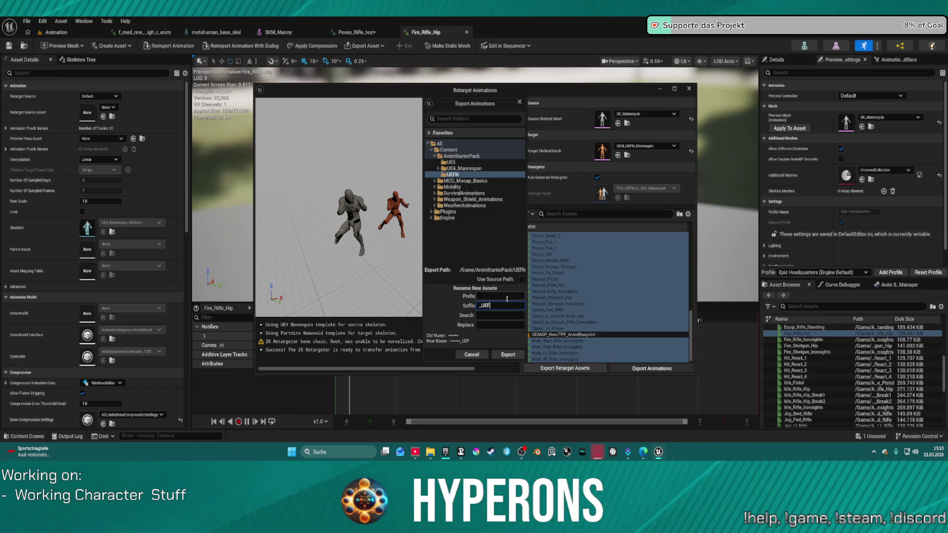
type("N")
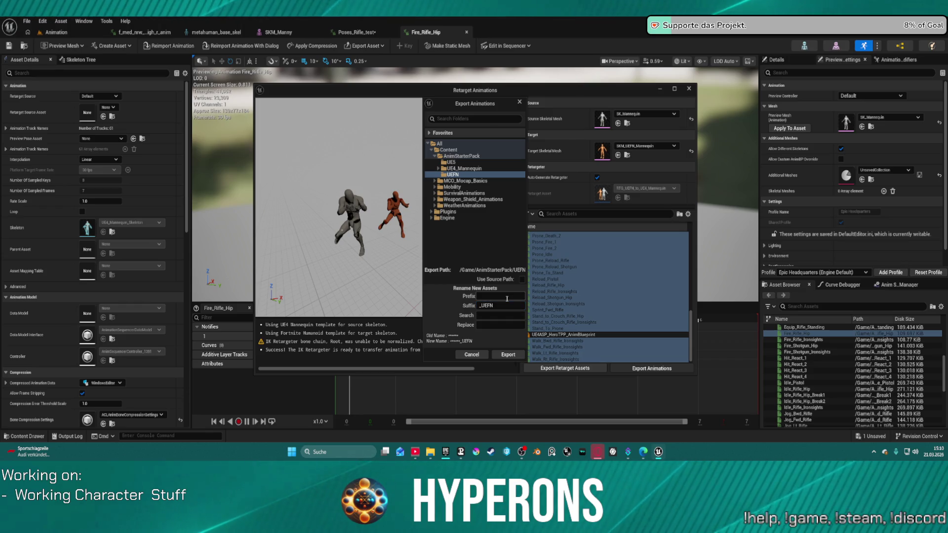
left_click(509, 355)
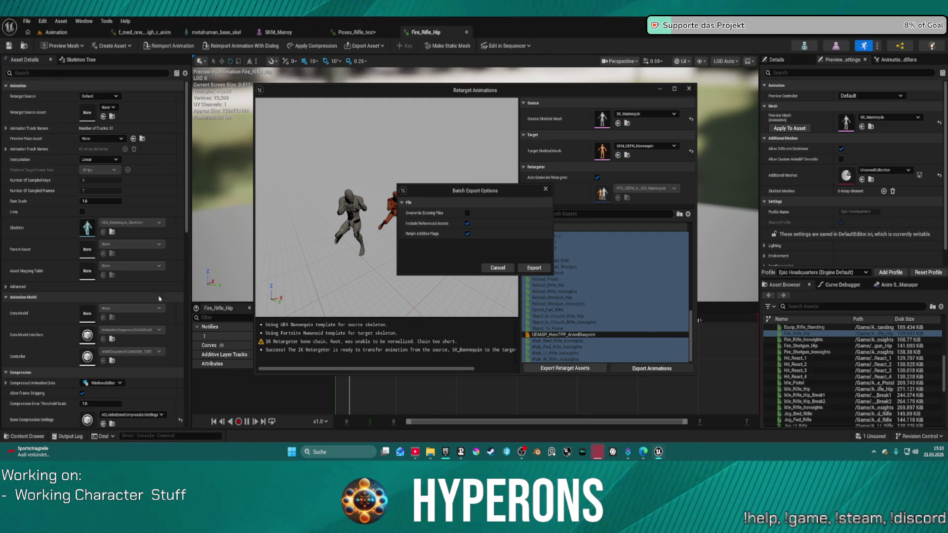
left_click(530, 267)
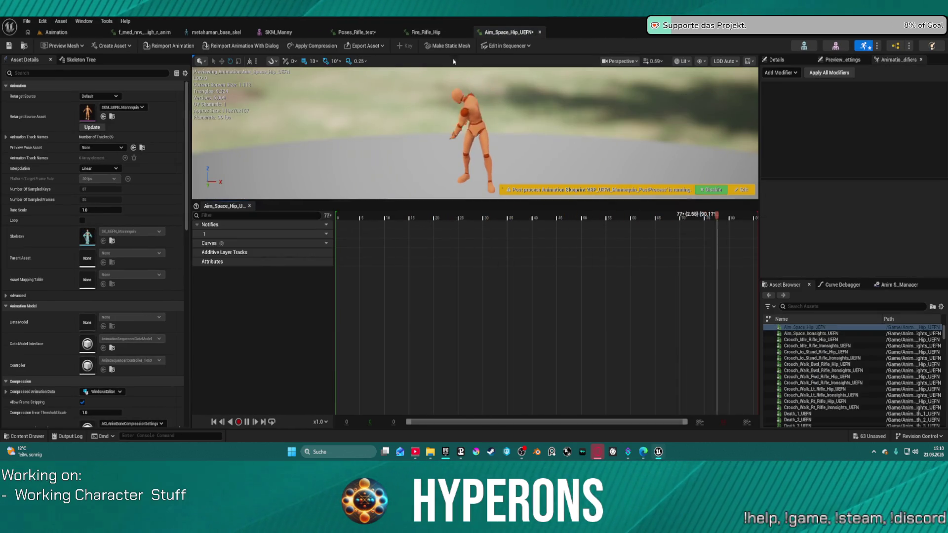
- Preview the _UEFN animations from Aim_Space_Ironsights to Crouch_to_Stand_Rifle_Hip, then open the UEFN skeleton
key("Down")
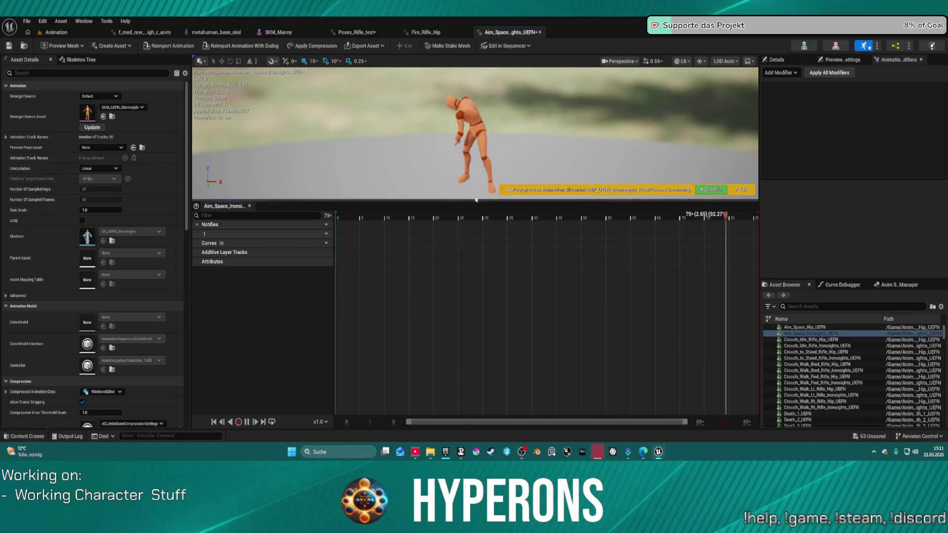
left_click_drag(473, 201, 482, 356)
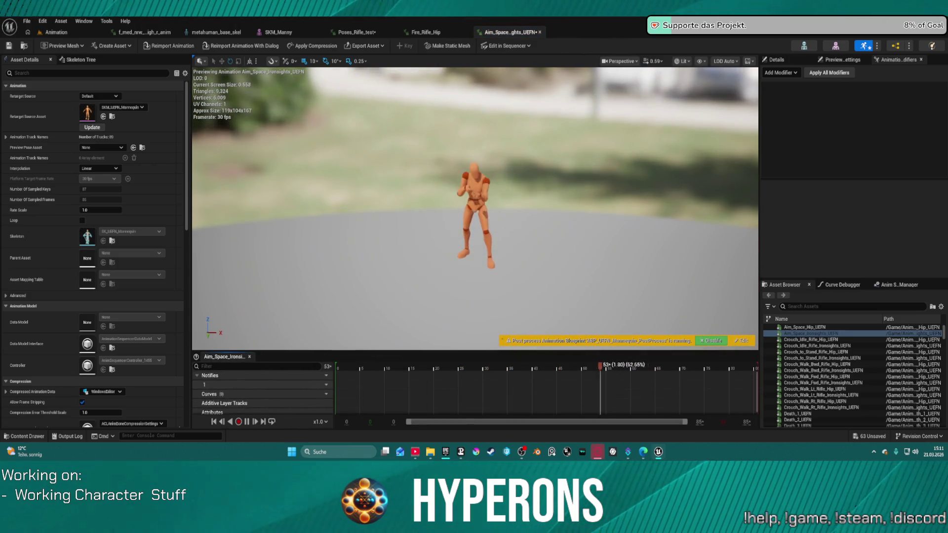
key("Down")
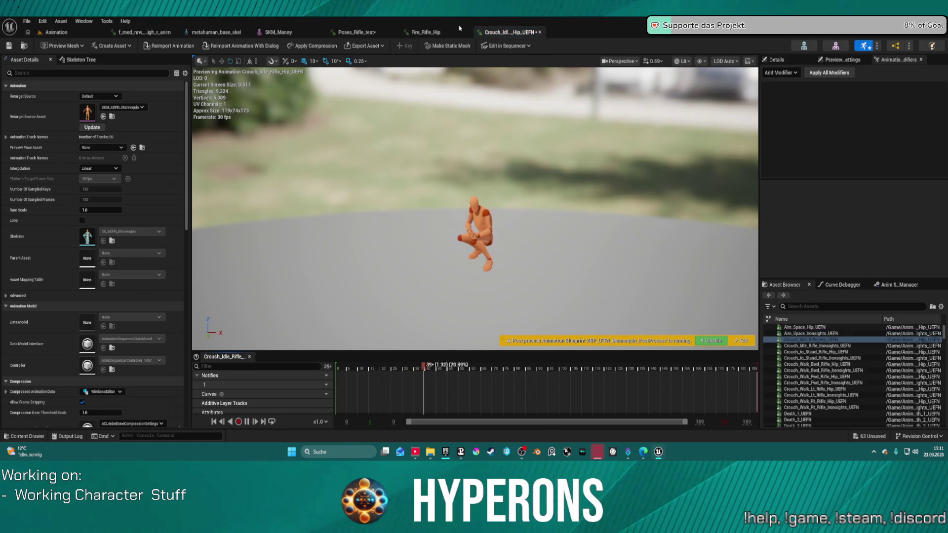
left_click(815, 345)
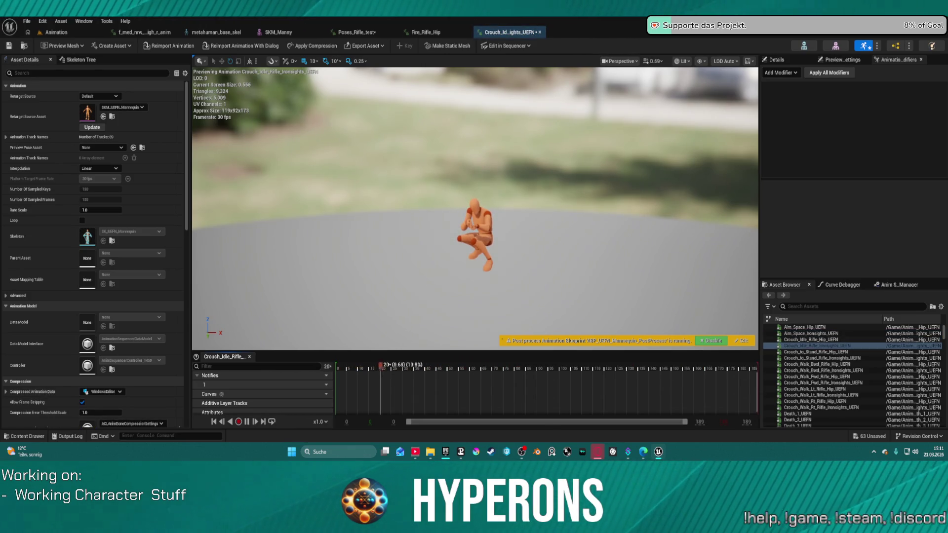
key("Down")
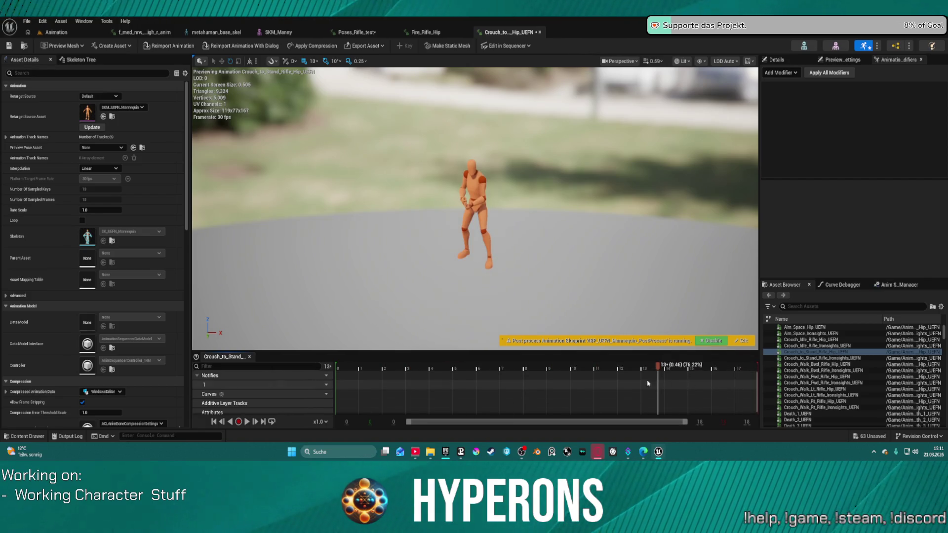
mouse_move(402, 229)
left_mouse_down()
mouse_move(445, 230)
mouse_move(371, 232)
mouse_move(368, 217)
mouse_move(346, 218)
mouse_move(375, 220)
left_mouse_up()
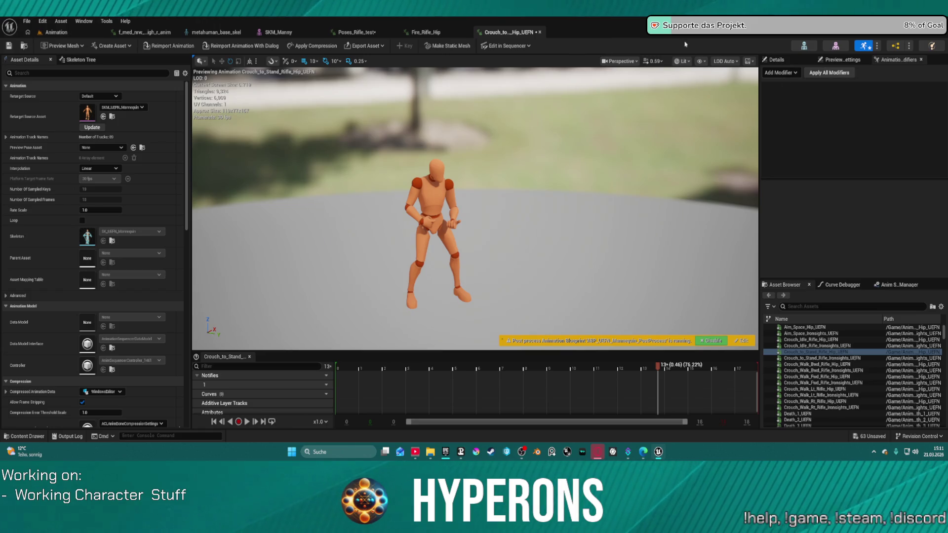
left_click(804, 45)
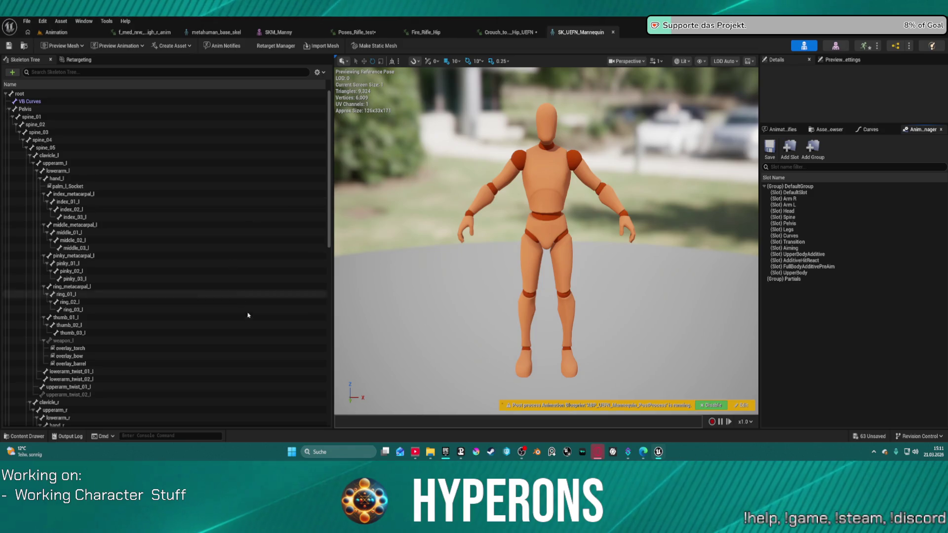
scroll(250, 316, "down", 15)
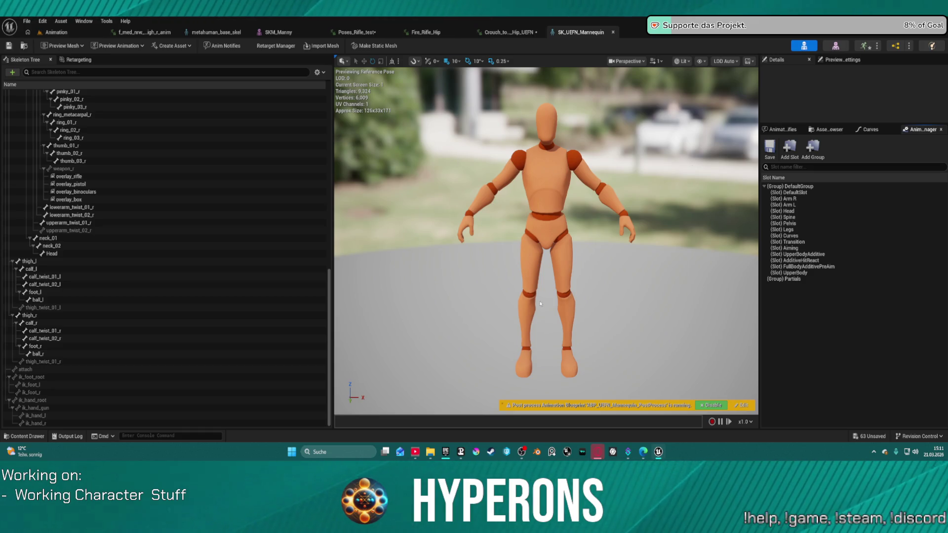
middle_click(603, 33)
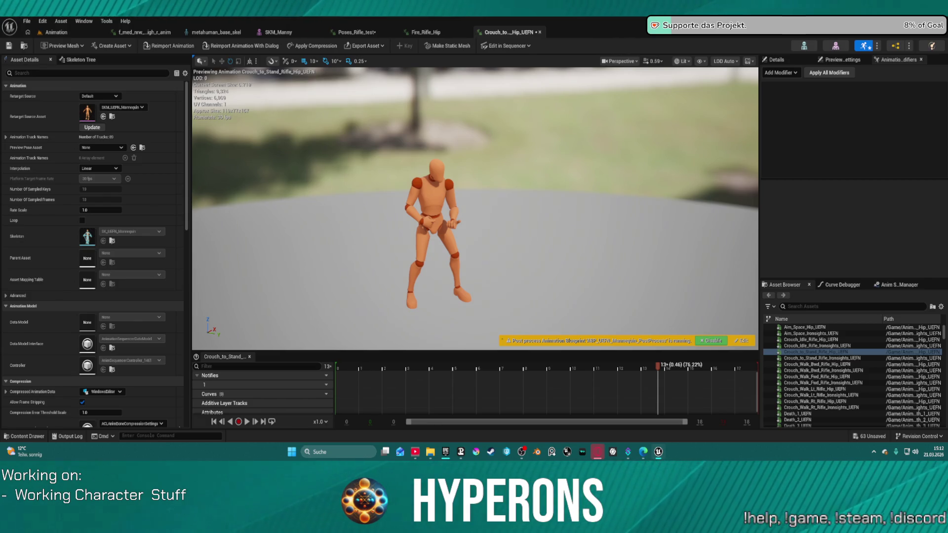
- Play the Fire_Rifle_Ironsights_UEFN animation with a taller timeline
left_click(810, 328)
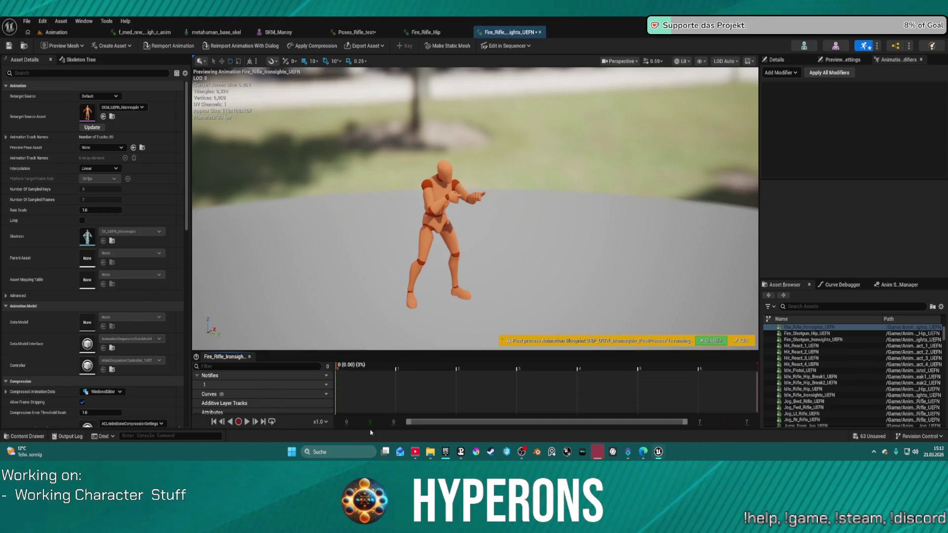
key("space")
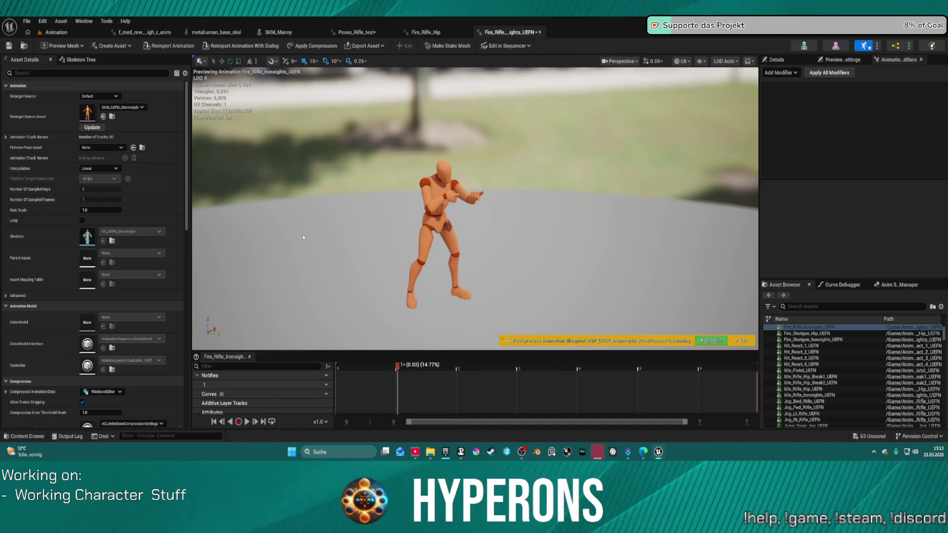
left_click_drag(283, 351, 283, 231)
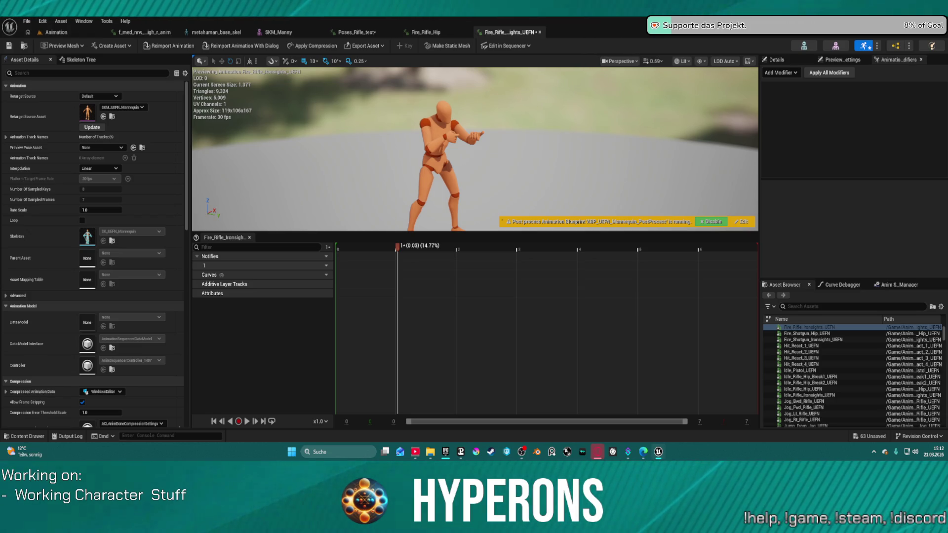
- Open Jog_Rt_Rifle_UEFN, zoom in on the jogging character, and show its details
left_click(802, 420)
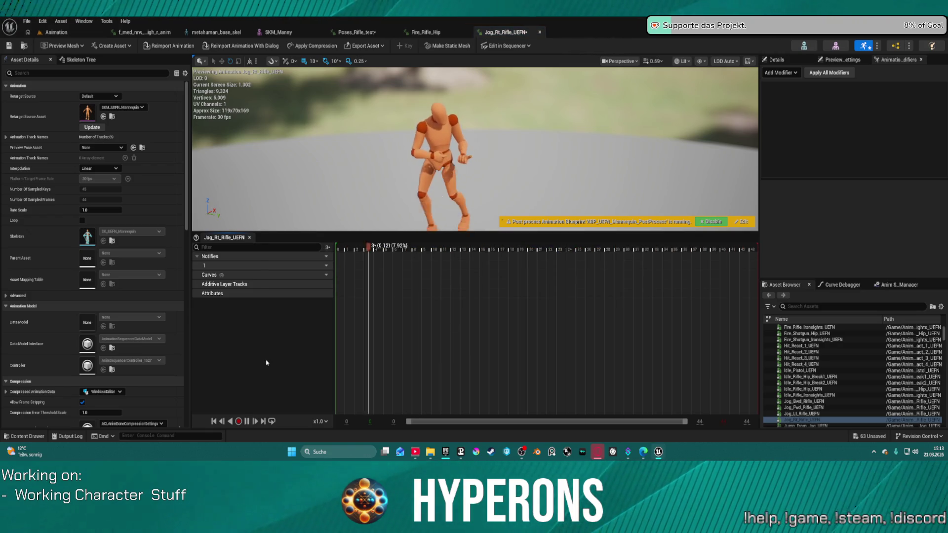
scroll(375, 161, "up", 2)
left_click_drag(374, 161, 374, 148)
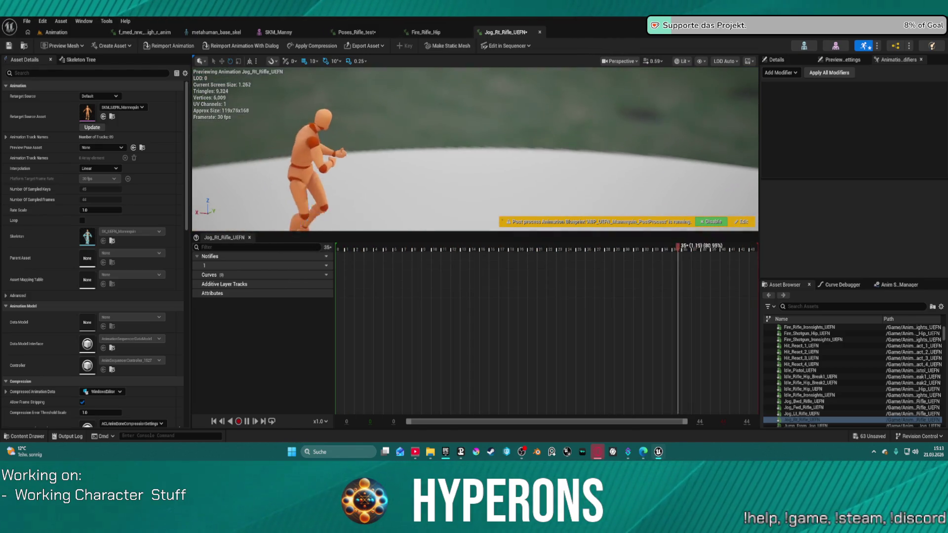
scroll(474, 148, "up", 3)
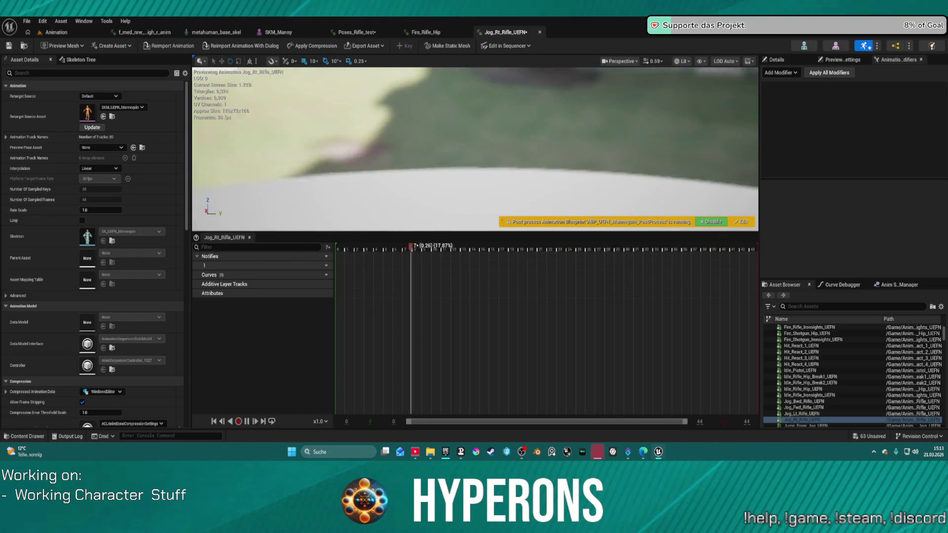
scroll(474, 148, "down", 3)
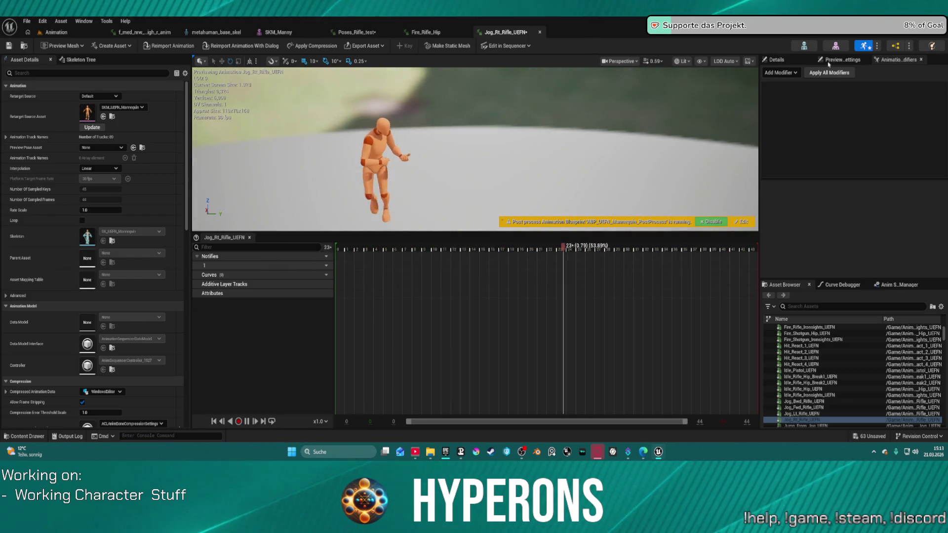
left_click(796, 60)
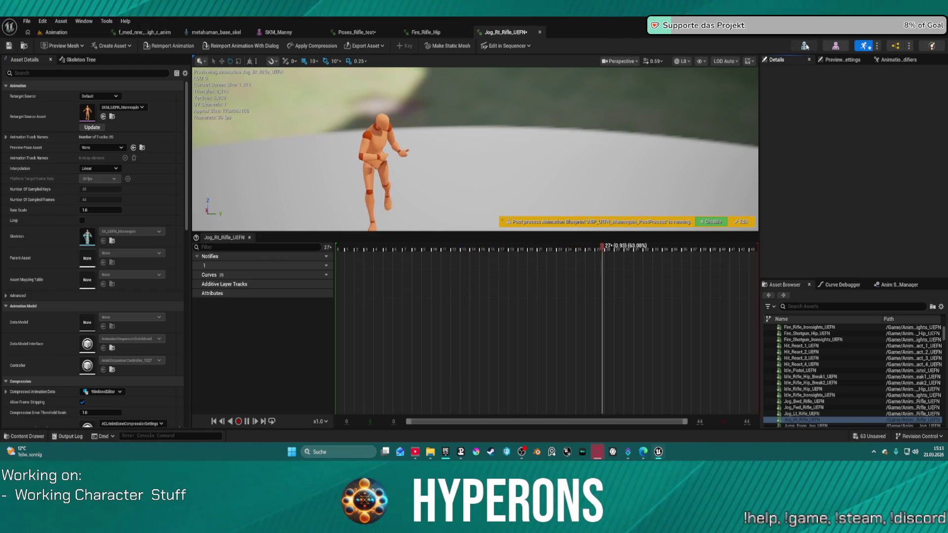
- Switch between the UEFN mannequin's skeleton, skeletal mesh and Jog_Rt_Rifle_UEFN editors, ending on the skeletal mesh
left_click(836, 47)
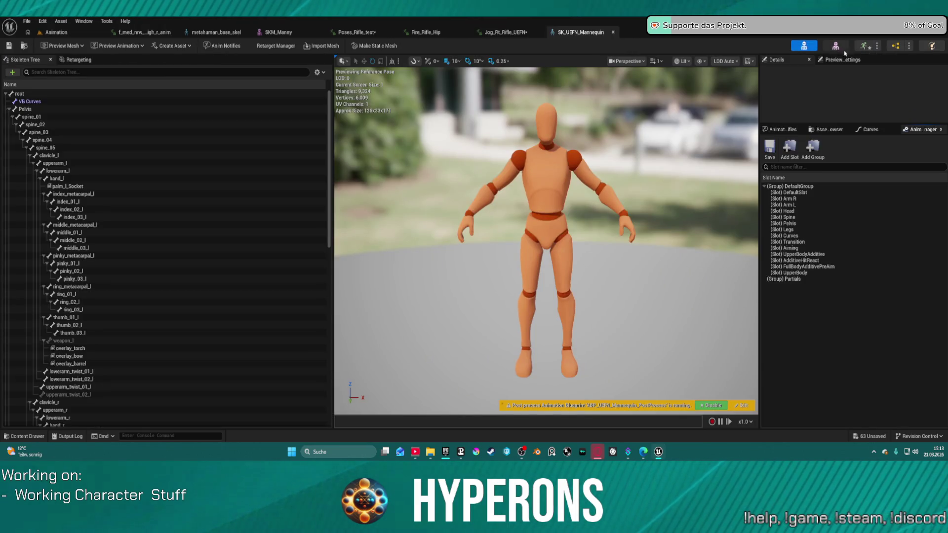
left_click(836, 45)
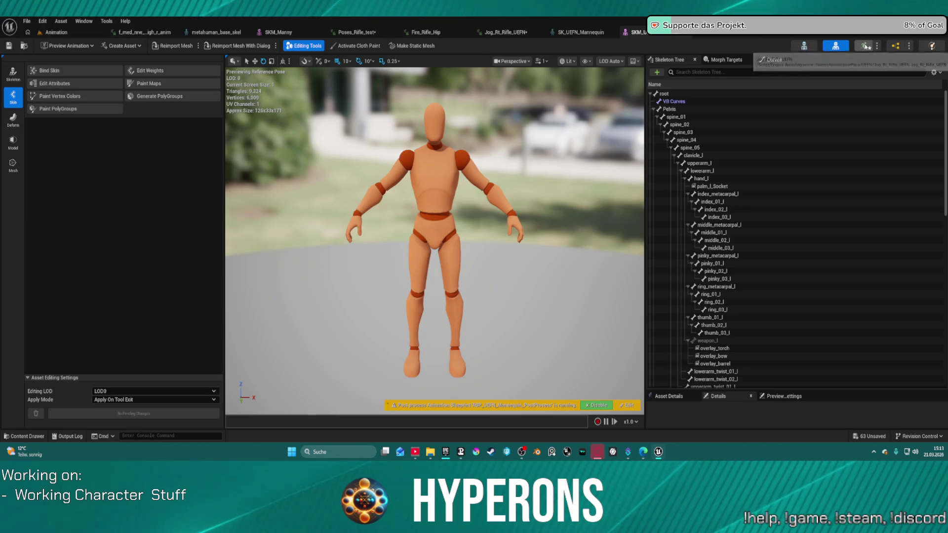
left_click(866, 46)
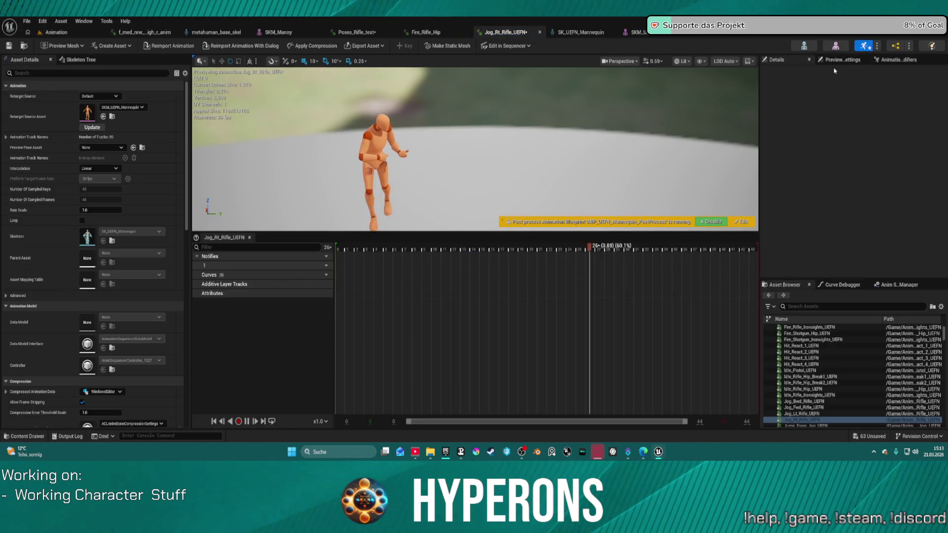
scroll(882, 179, "down", 2)
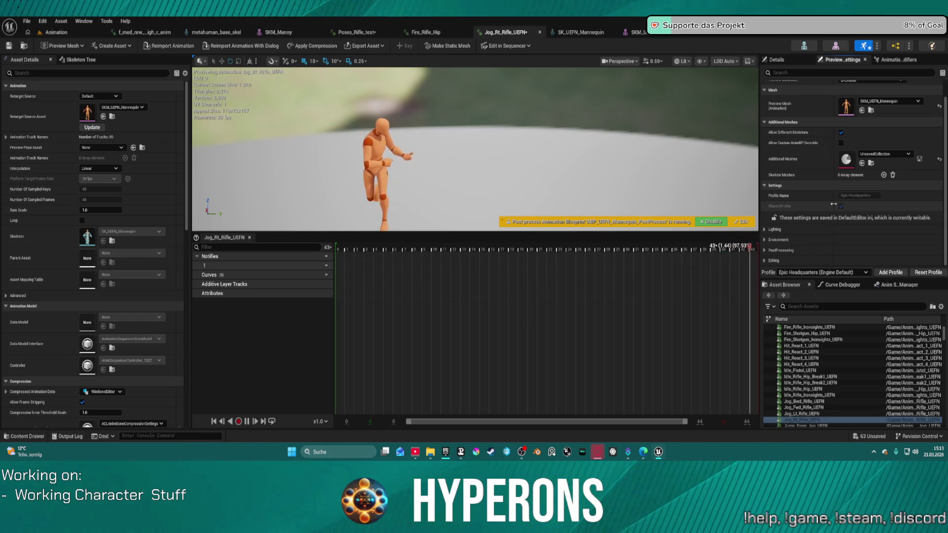
left_click(896, 59)
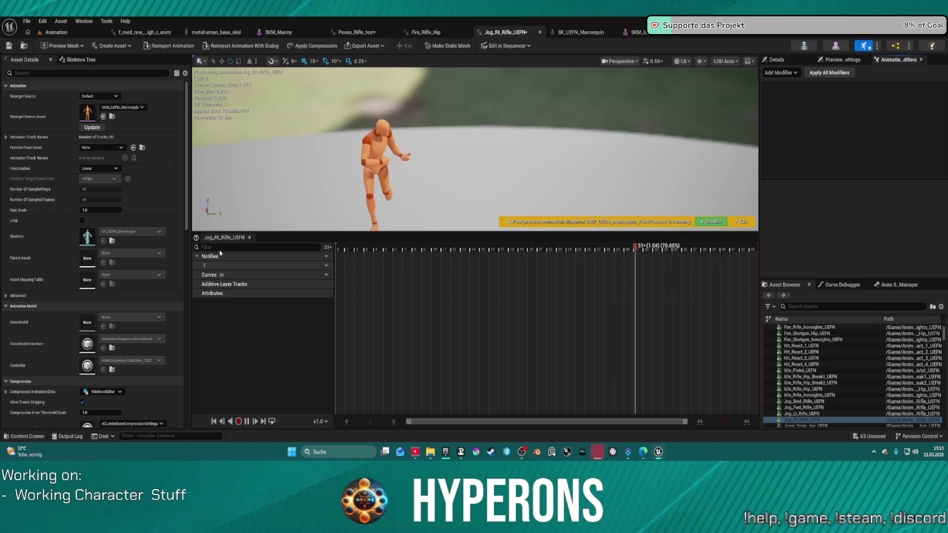
left_click(836, 45)
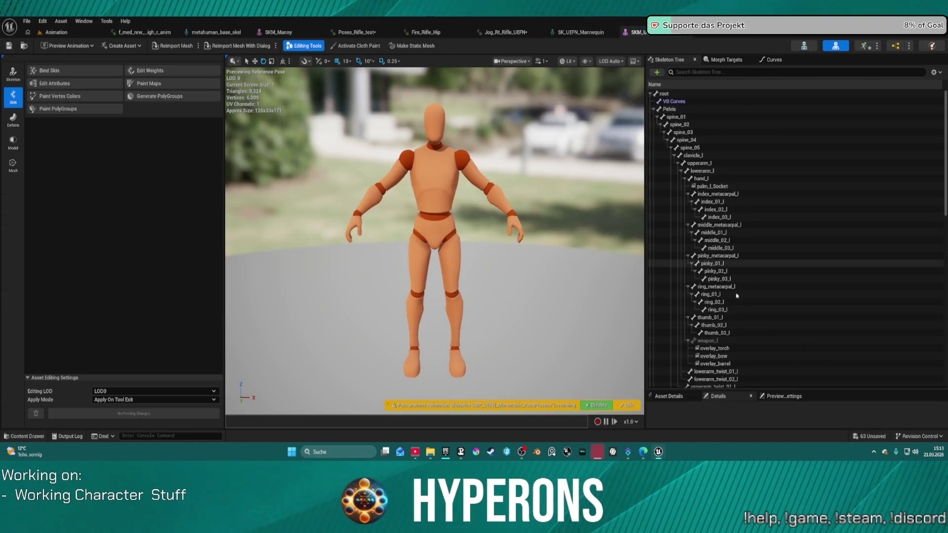
- Add the M4A1 rifle as preview asset on the overlay_rifle socket, then return to Jog_Rt_Rifle_UEFN
scroll(745, 271, "down", 12)
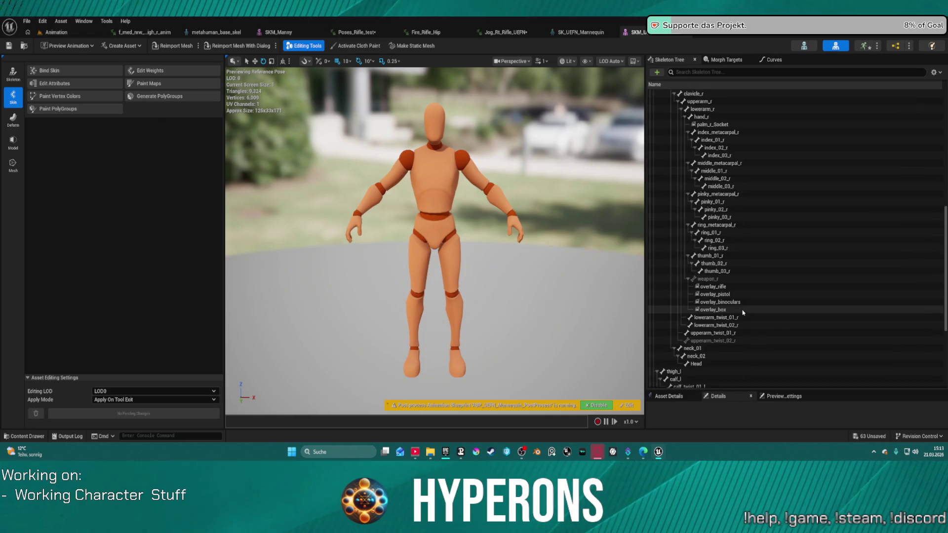
left_click(719, 289)
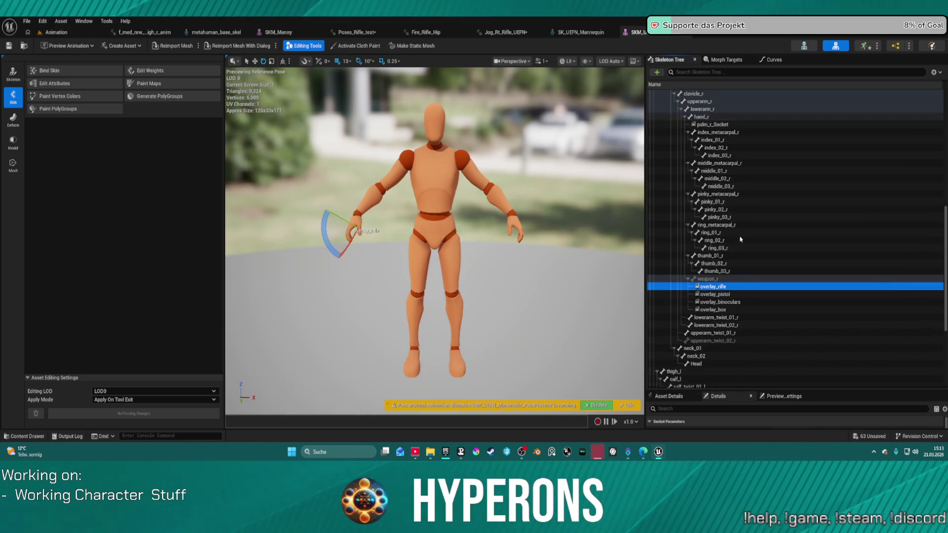
right_click(729, 289)
mouse_move(775, 381)
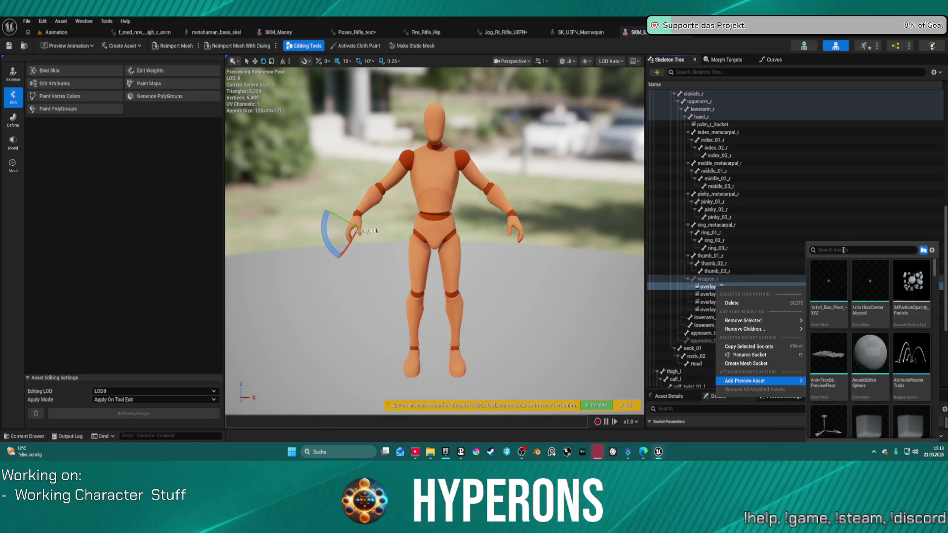
type("m9")
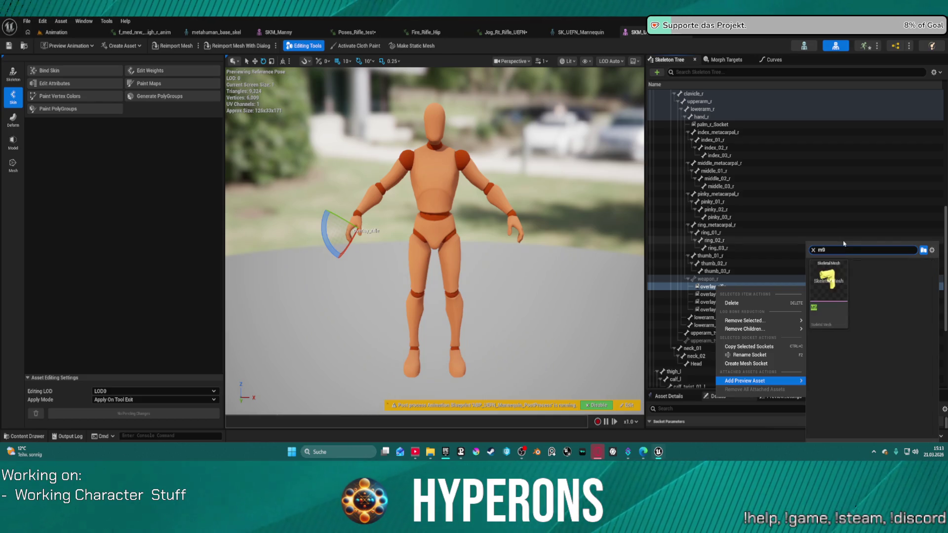
key("BackSpace")
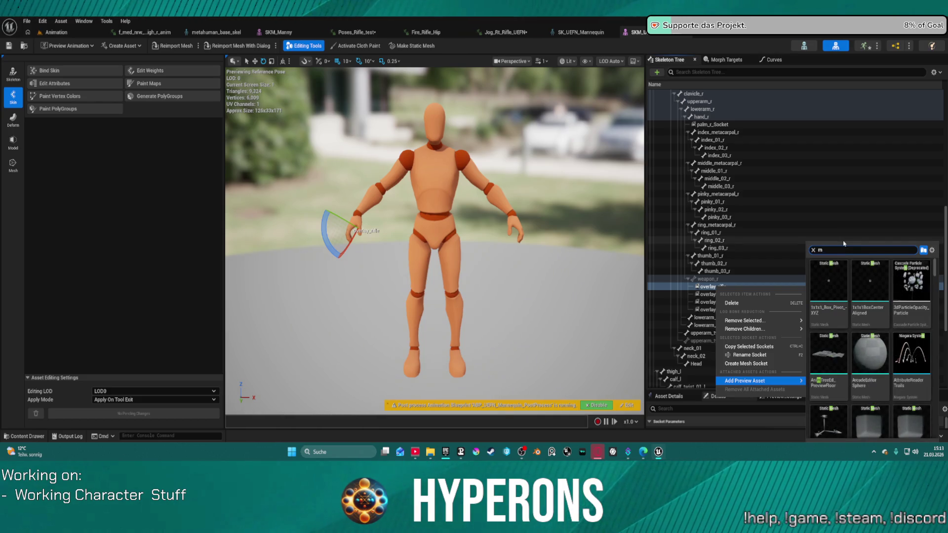
type("4")
left_click(839, 277)
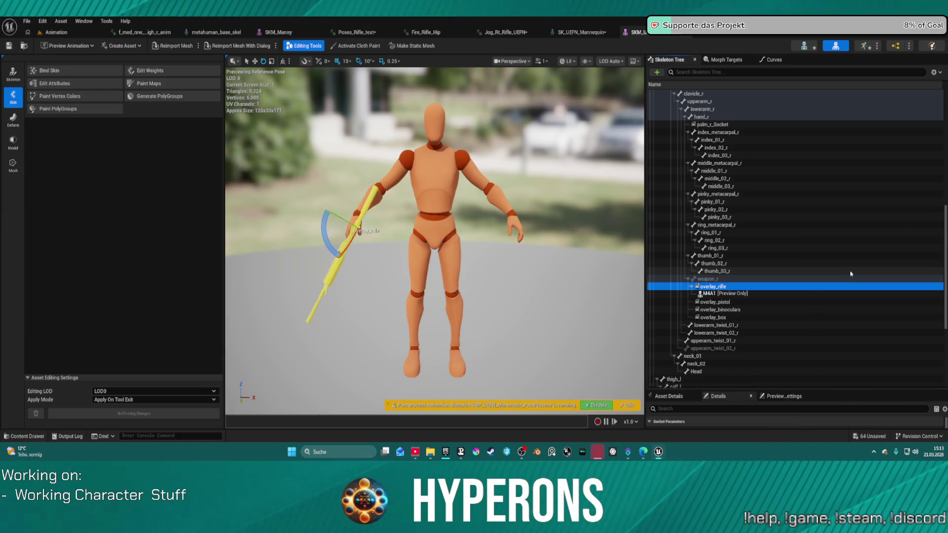
left_click(585, 42)
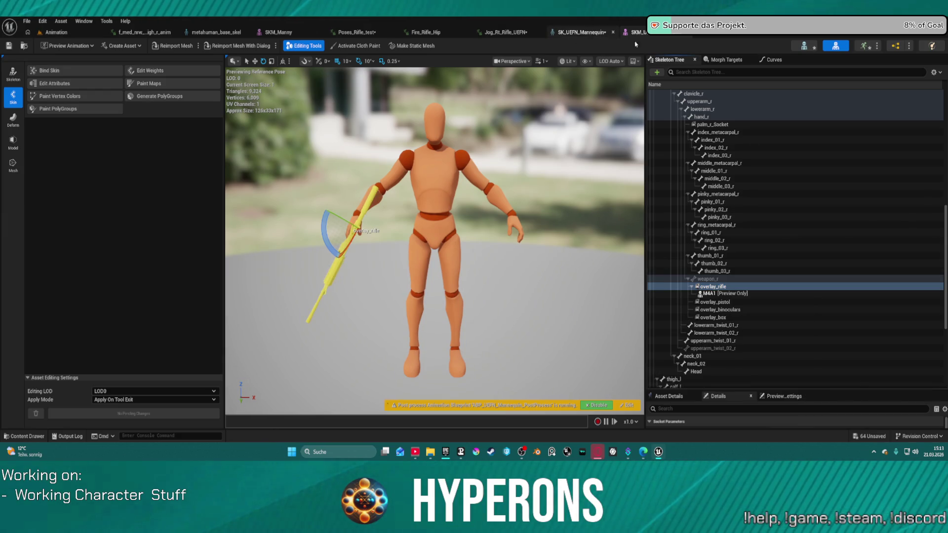
left_click(870, 46)
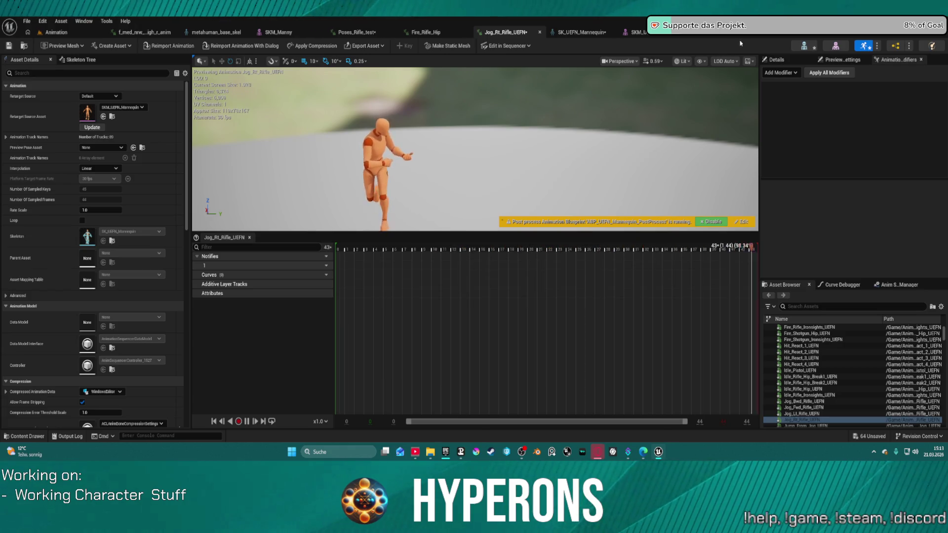
- In the Content Drawer, go to MCO_Mocap_Basics › Animation › Walks › Root_Motion and select Walk_08_Listen_Music_Loop
left_click(835, 60)
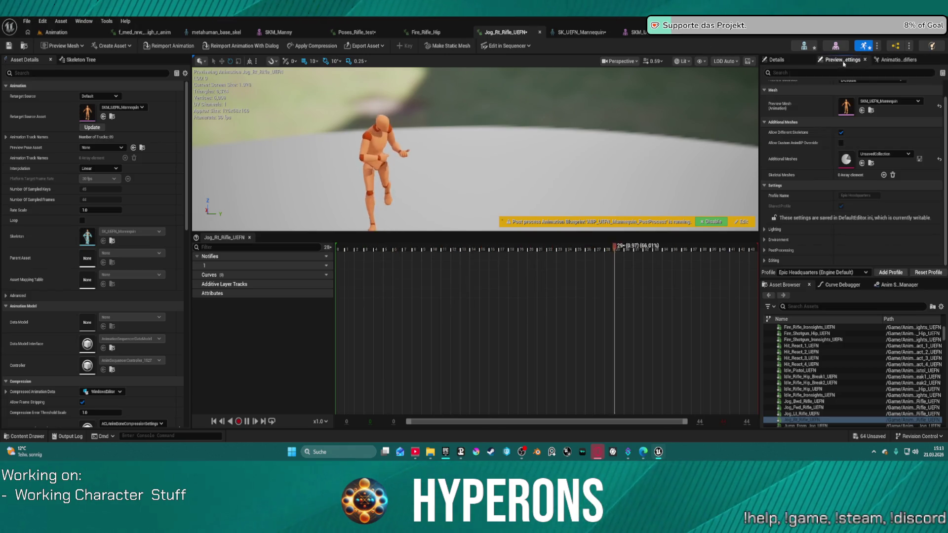
left_click(789, 60)
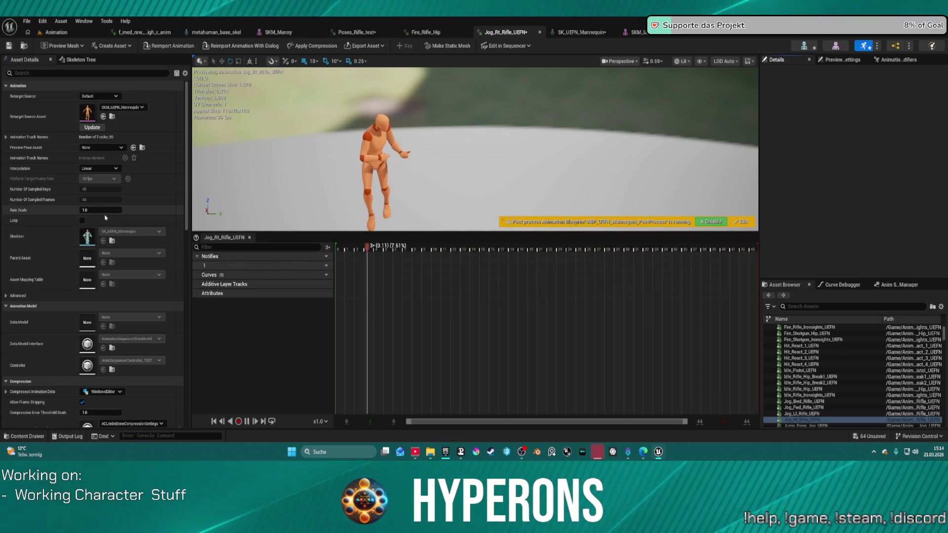
key("ctrl+space")
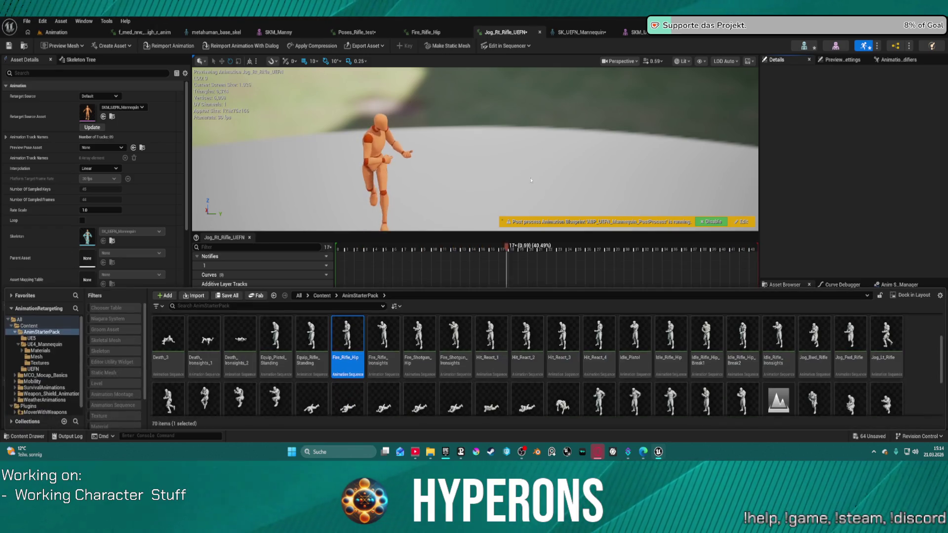
scroll(571, 365, "down", 5)
scroll(561, 370, "down", 1)
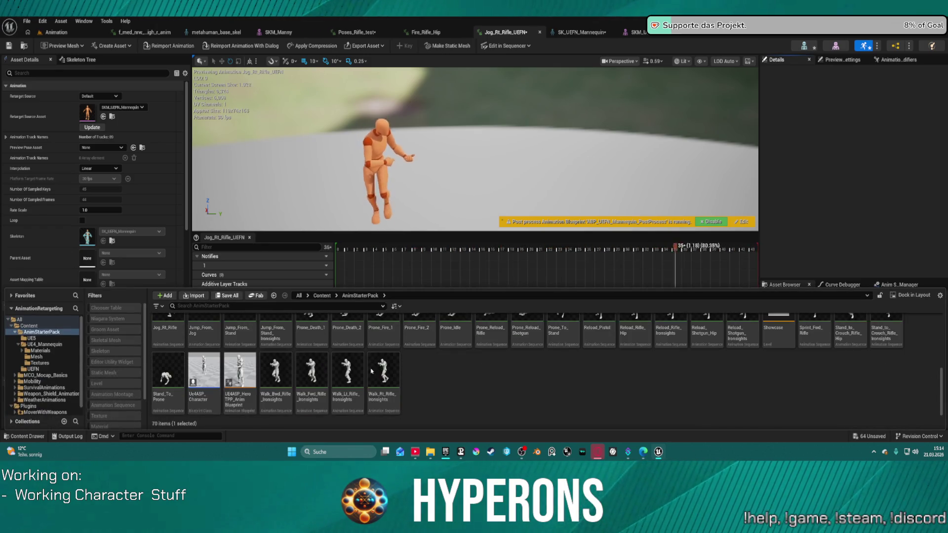
left_click(17, 344)
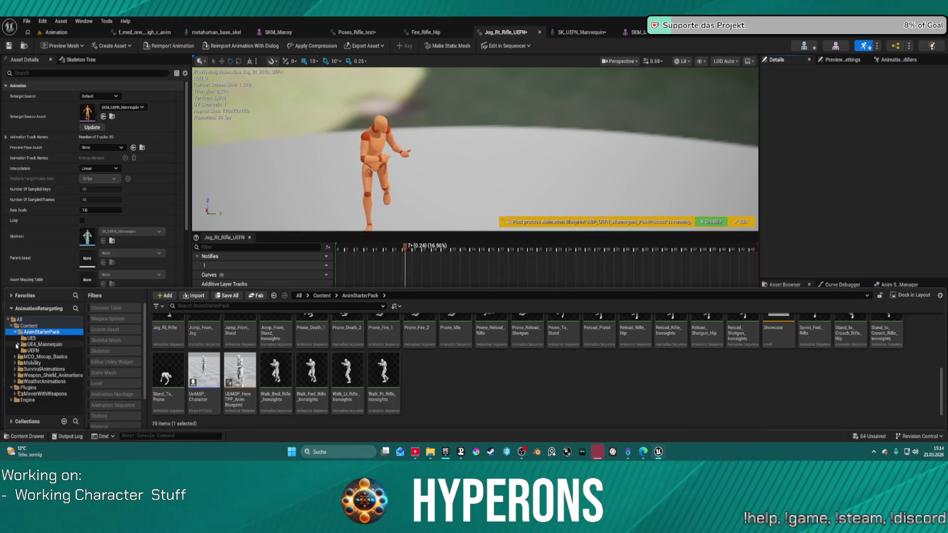
double_click(37, 357)
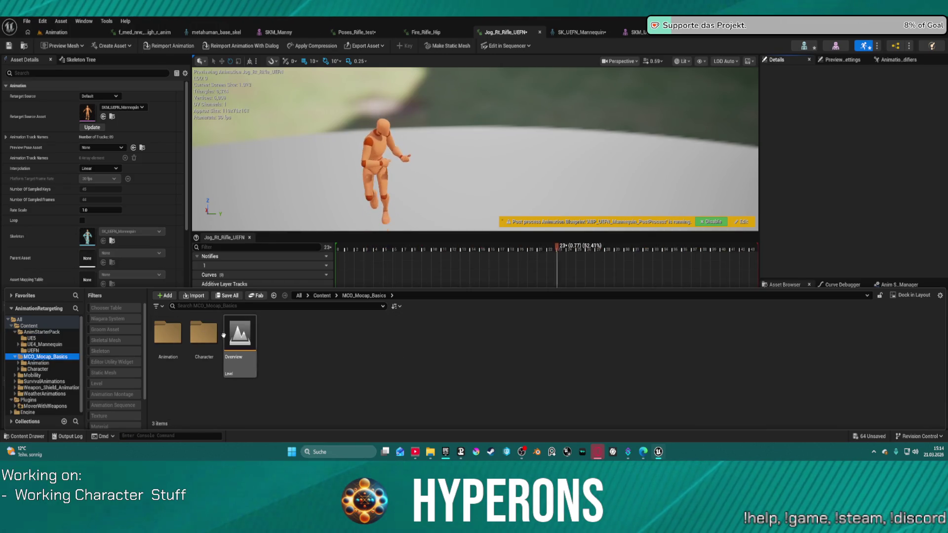
double_click(165, 335)
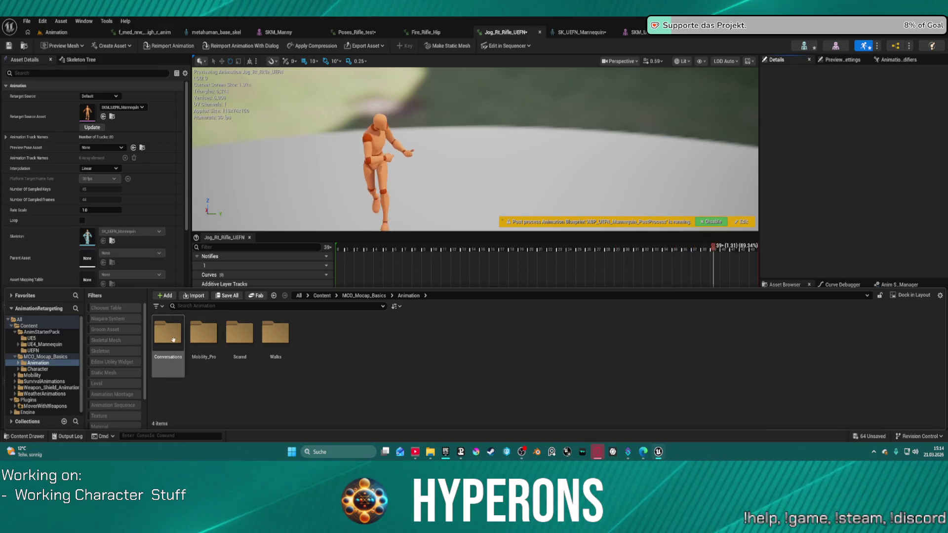
left_click(203, 336)
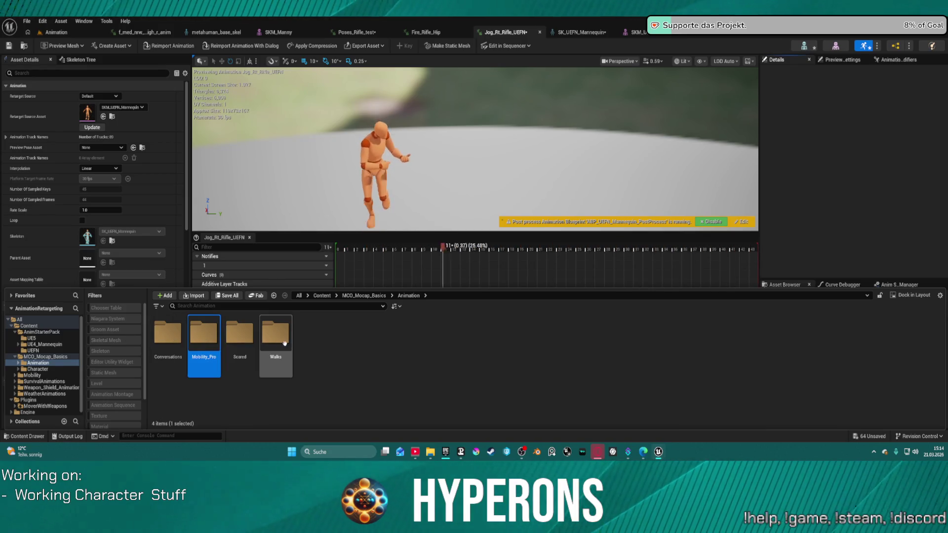
double_click(276, 335)
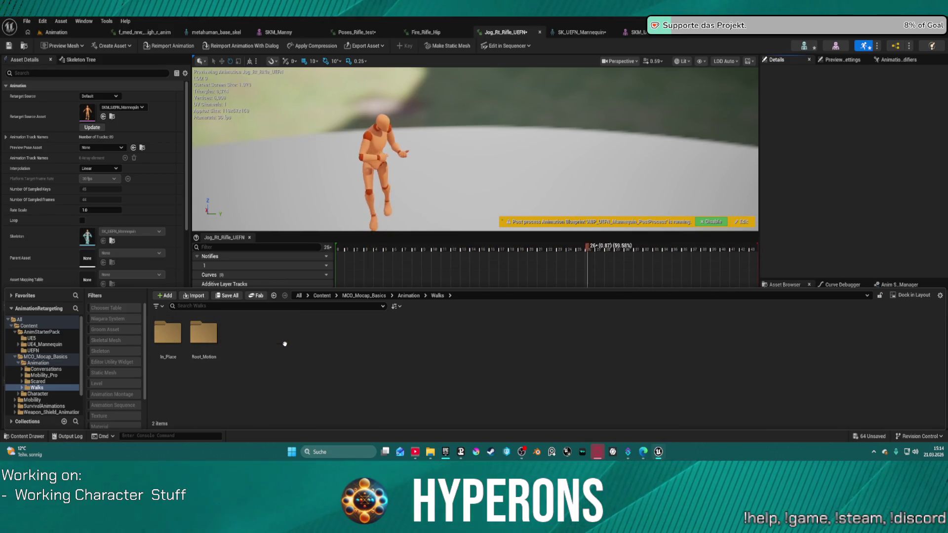
double_click(210, 338)
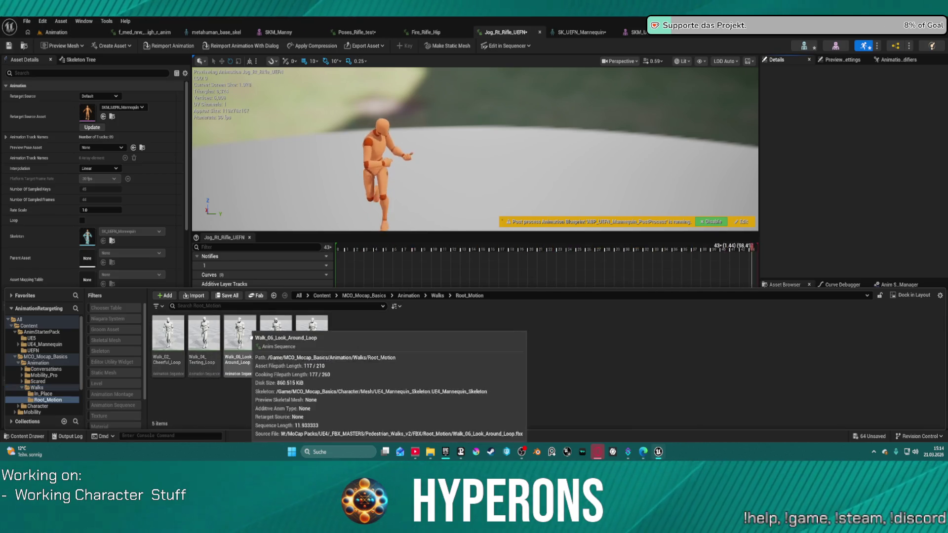
left_click(285, 329)
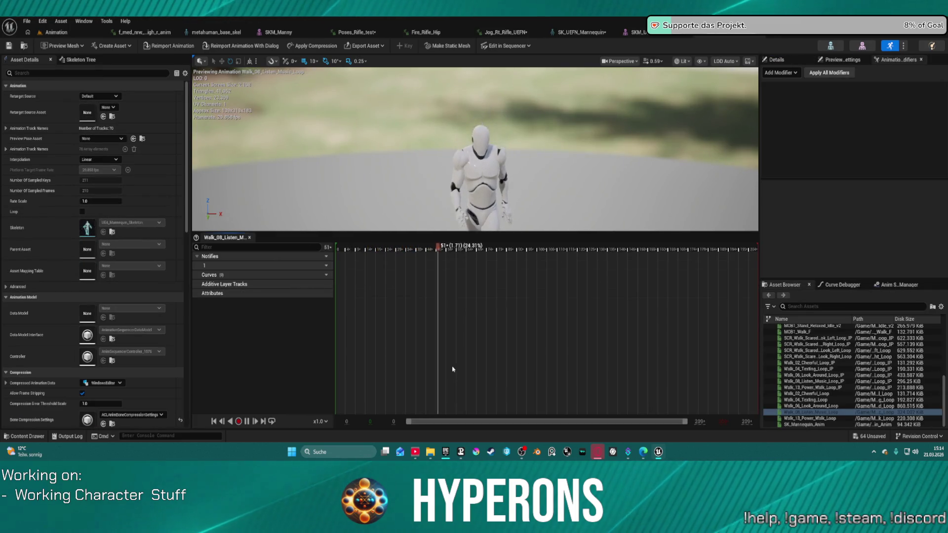
- Preview the Scared root-motion clip SCR_Walk_Scared_Fwd_Look_Right_Loop
key("ctrl+space")
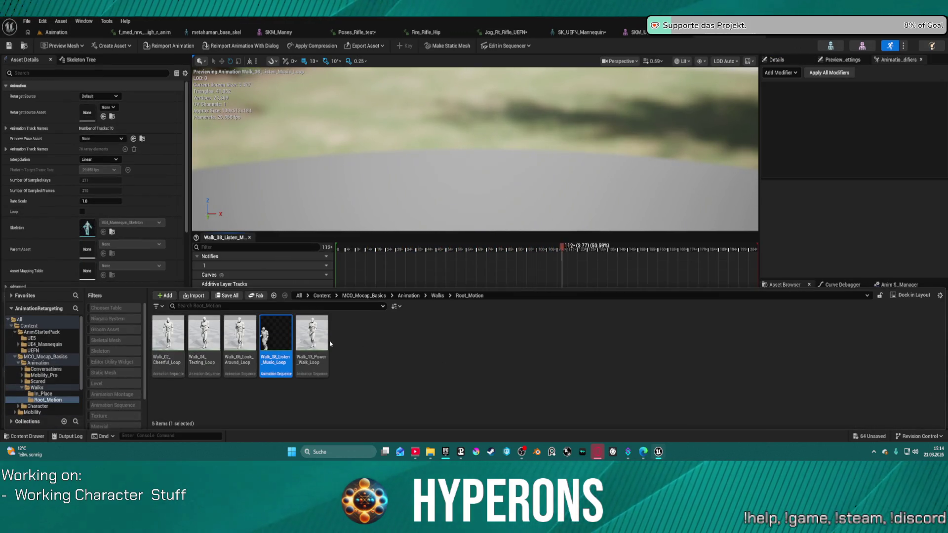
left_click(37, 382)
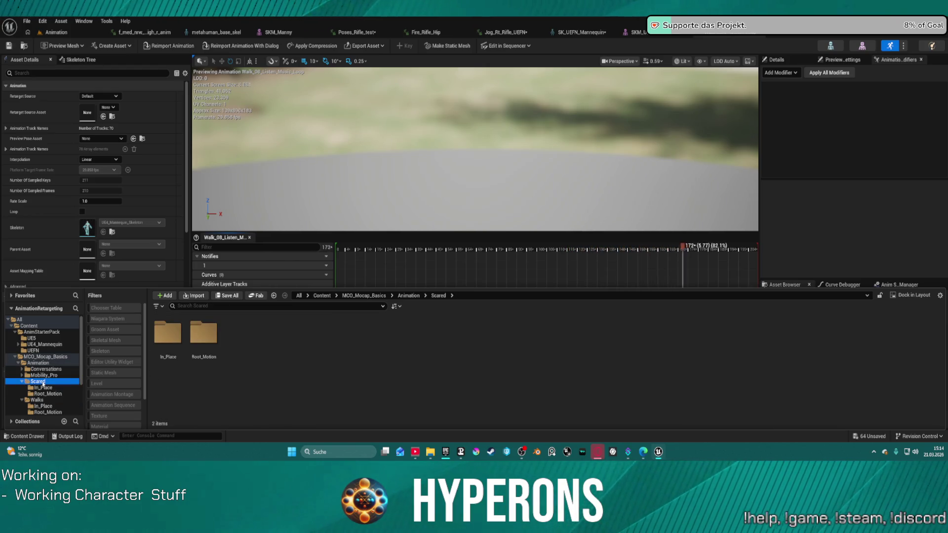
double_click(214, 333)
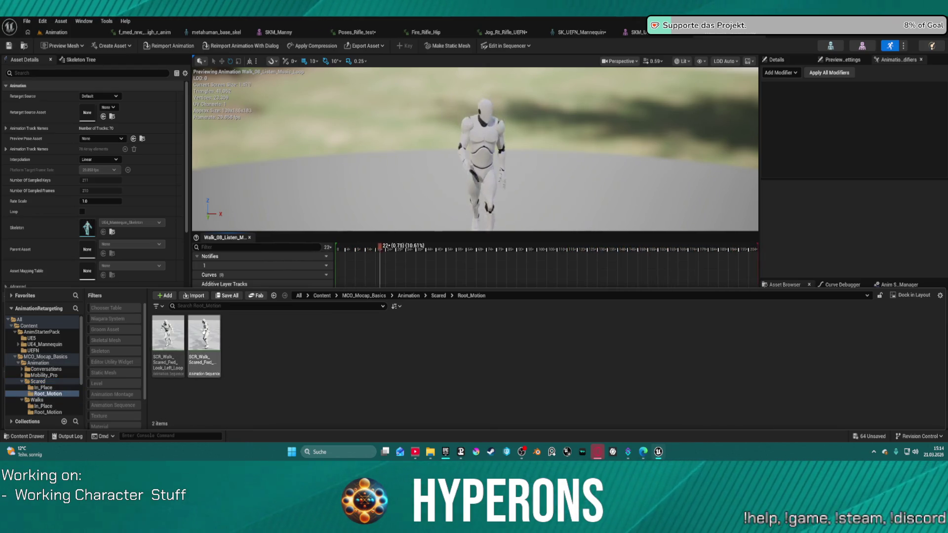
double_click(217, 334)
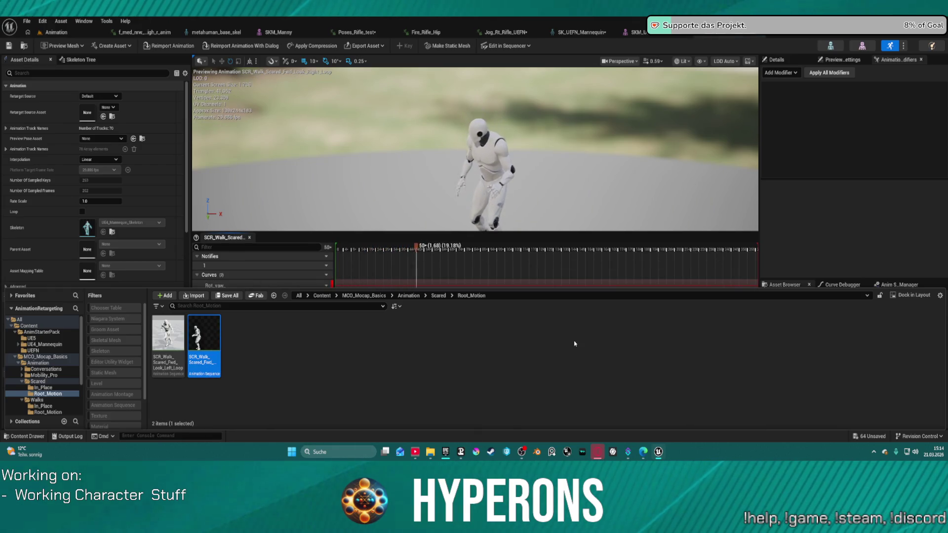
- Preview the Mobility_Pro MOB1 clips: relaxed stand fight and idle, jog/run to stand, run, crouch walk
double_click(44, 376)
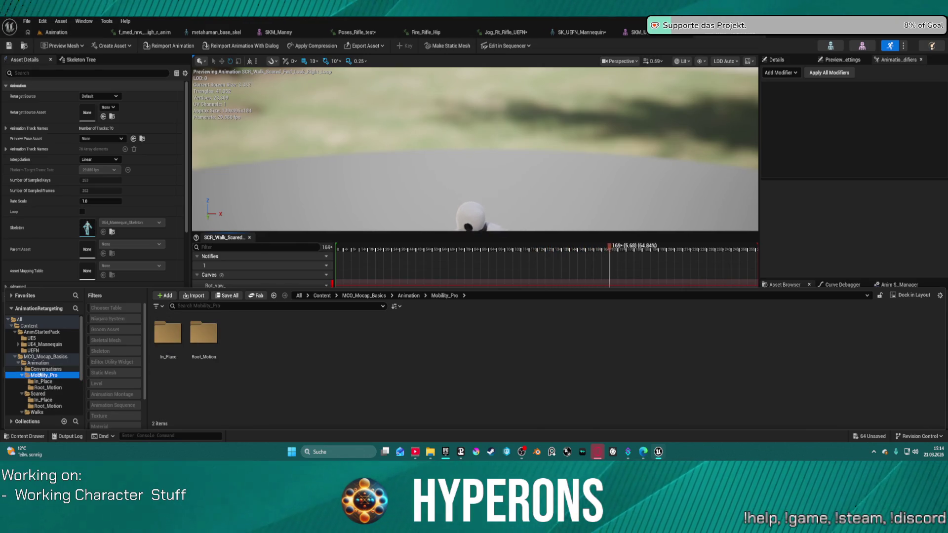
left_click(43, 381)
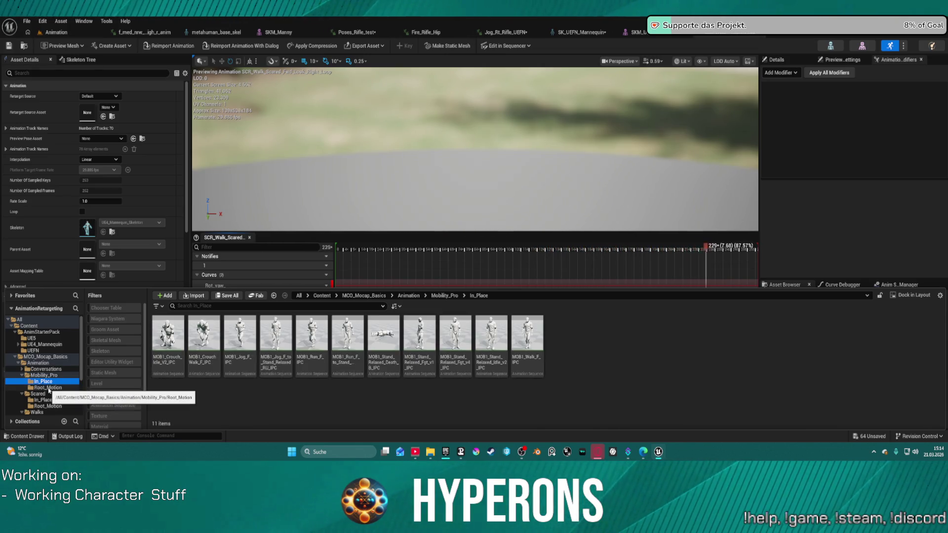
left_click(48, 388)
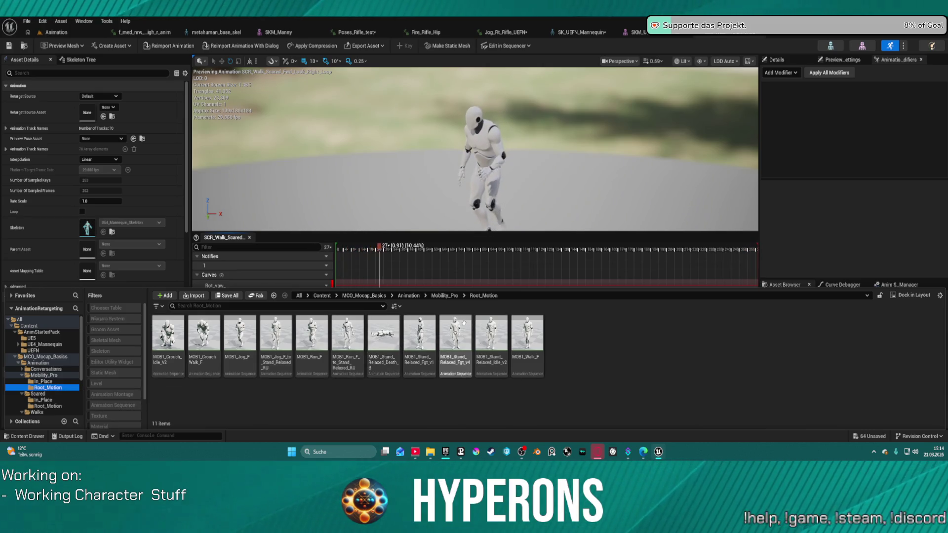
double_click(464, 323)
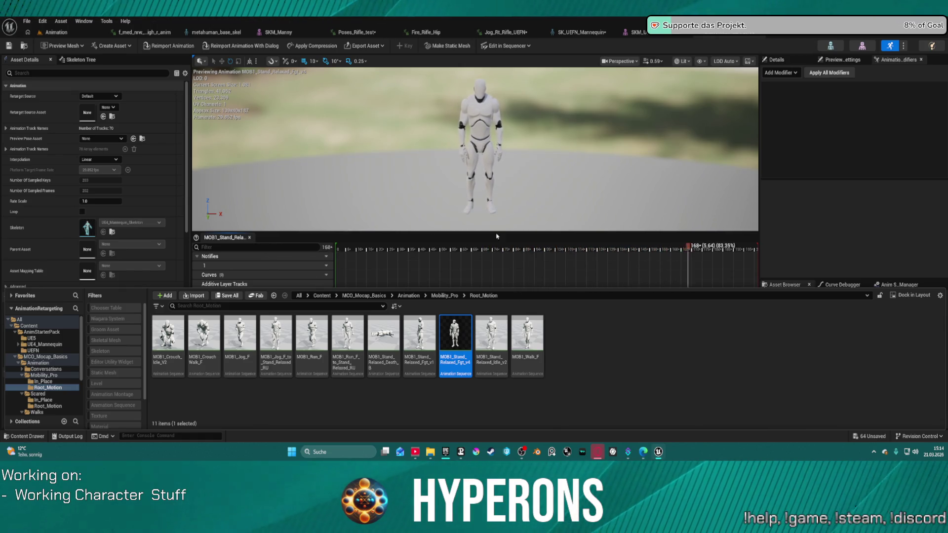
double_click(491, 336)
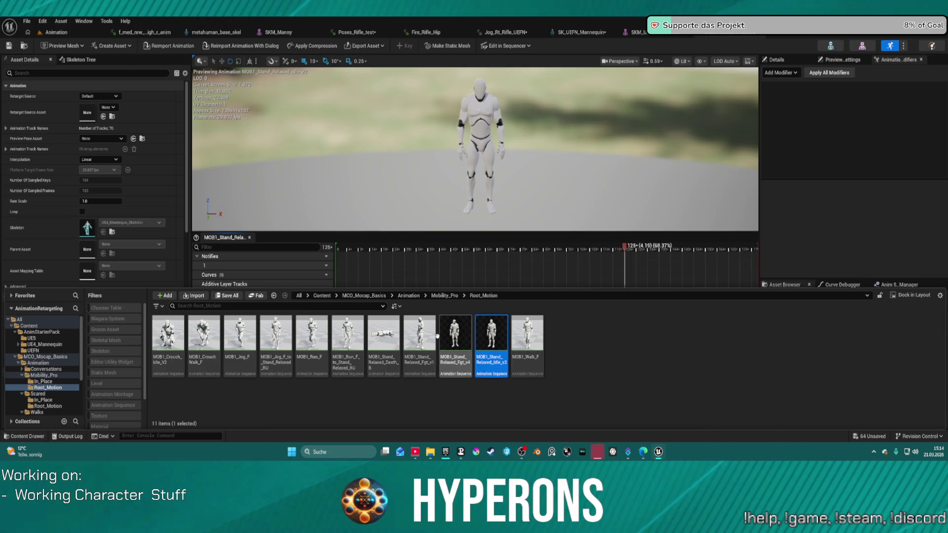
left_click(419, 330)
double_click(419, 330)
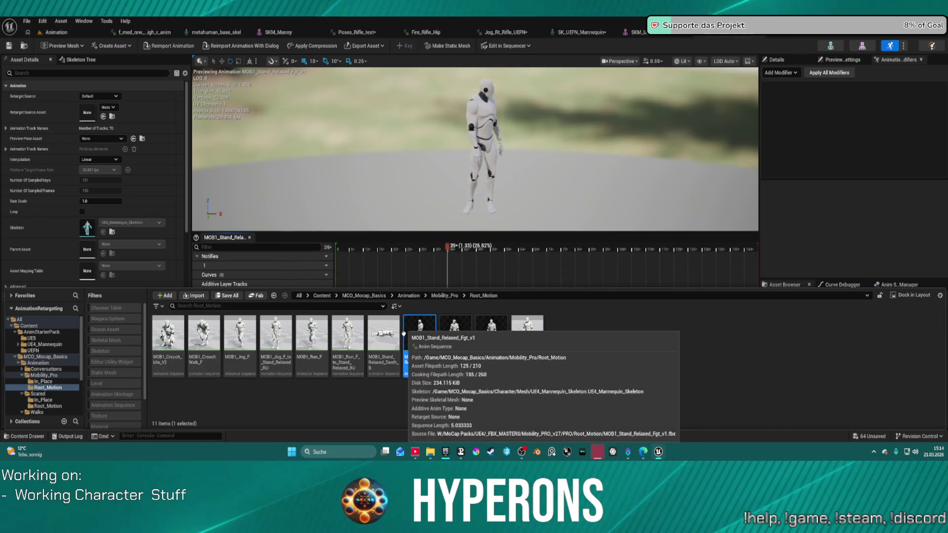
double_click(348, 341)
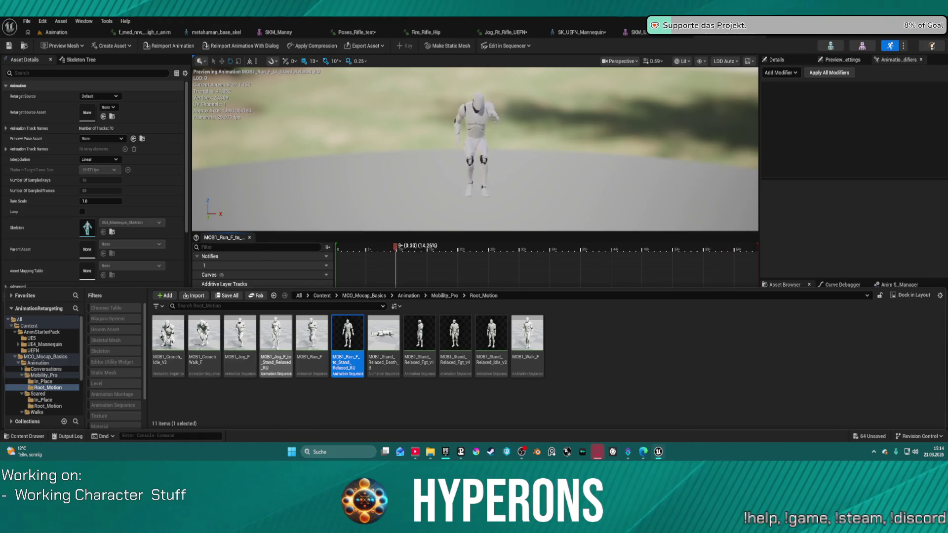
left_click(286, 335)
double_click(287, 335)
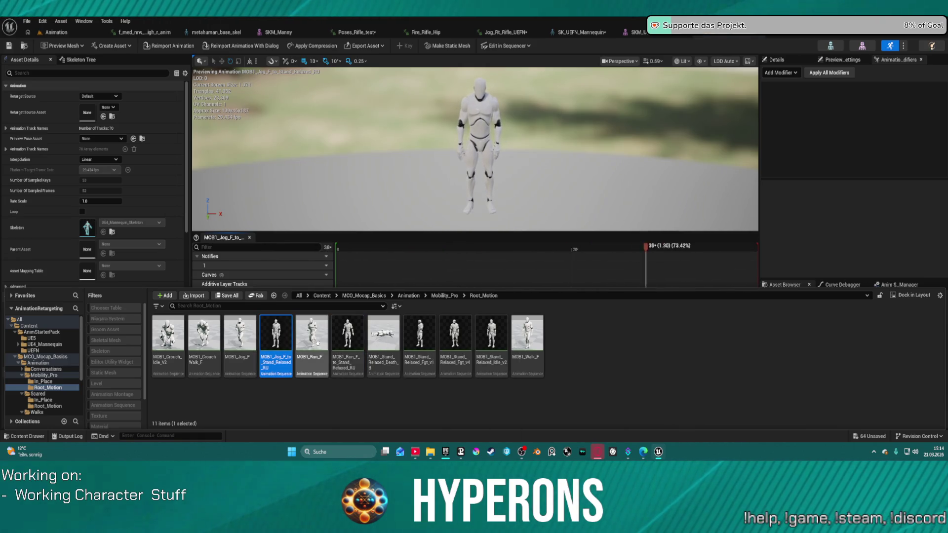
left_click(317, 352)
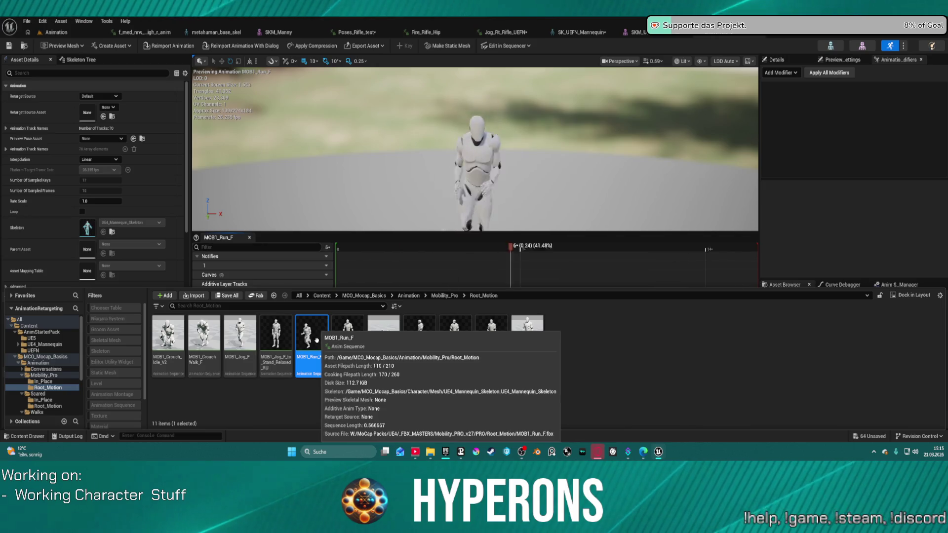
left_click(202, 361)
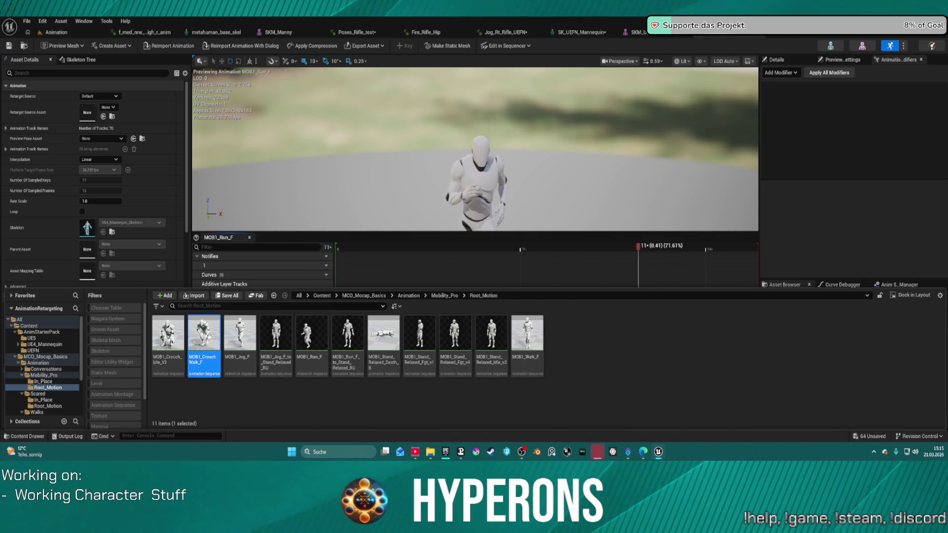
- Preview the Conversations clips Convo_11_Listening_Loop and Convo_01_Low_Key_Loop
left_click(45, 369)
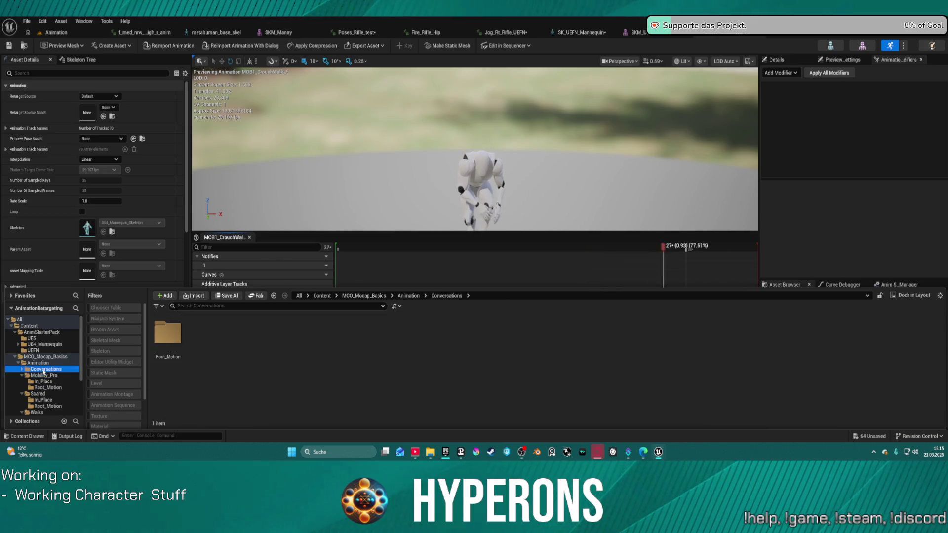
double_click(175, 350)
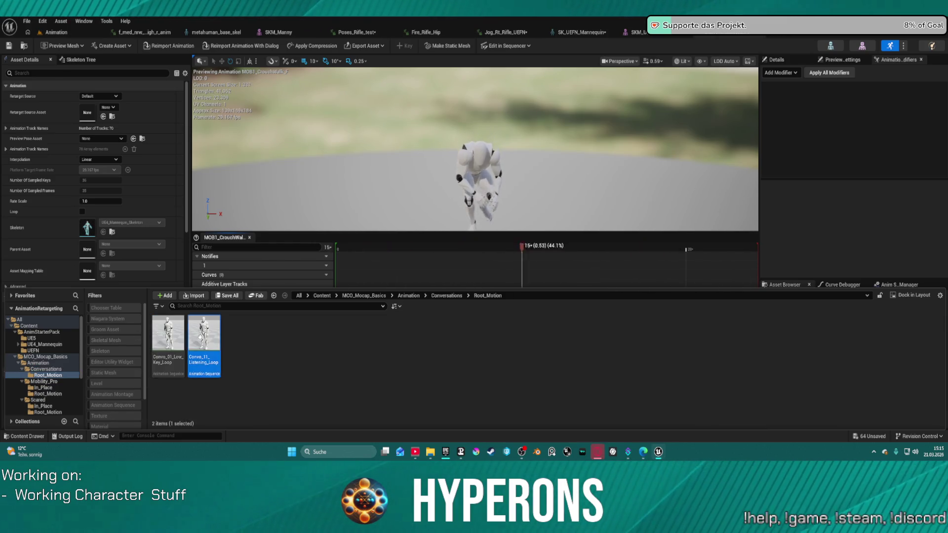
left_click(206, 351)
mouse_move(181, 340)
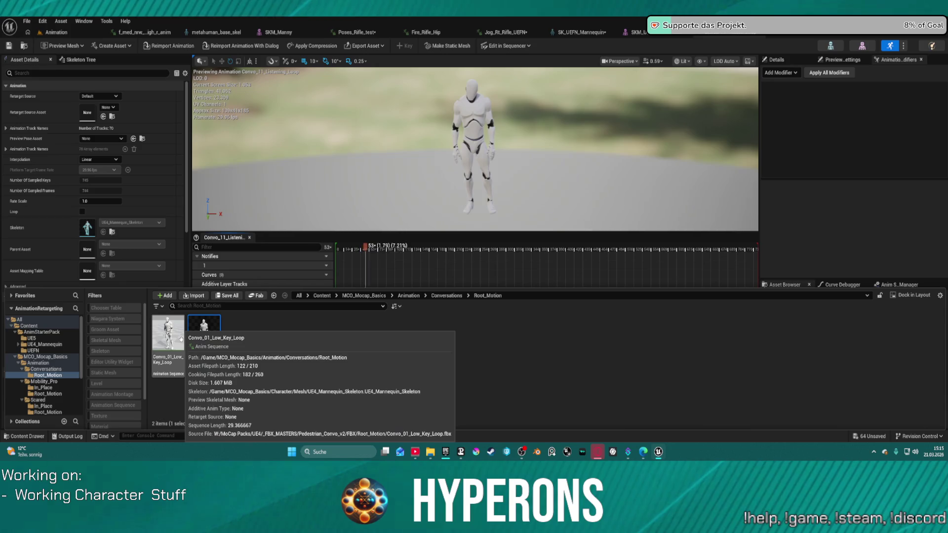
left_click(179, 328)
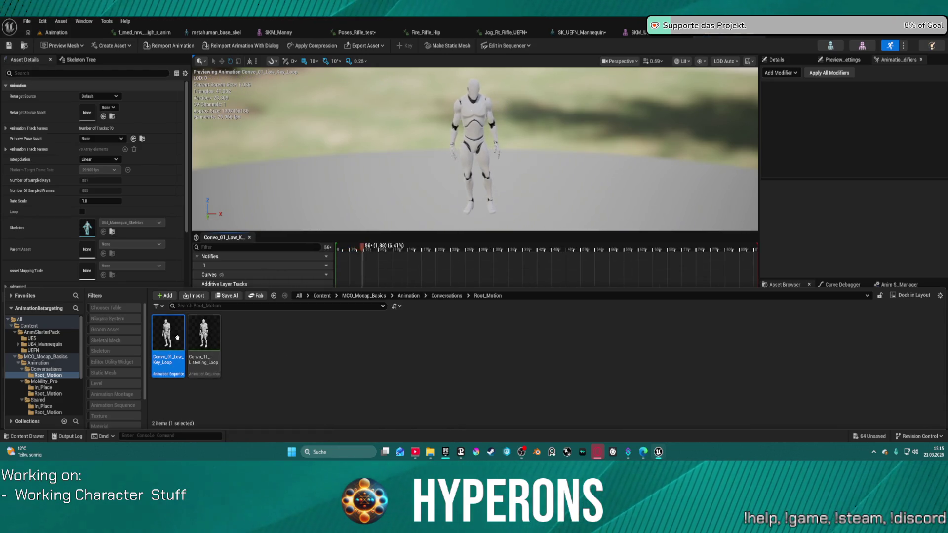
- Collapse MCO_Mocap_Basics, browse the Mobility pack's Character folder, then the WeatherAnimations pack
left_click(16, 356)
left_click(32, 363)
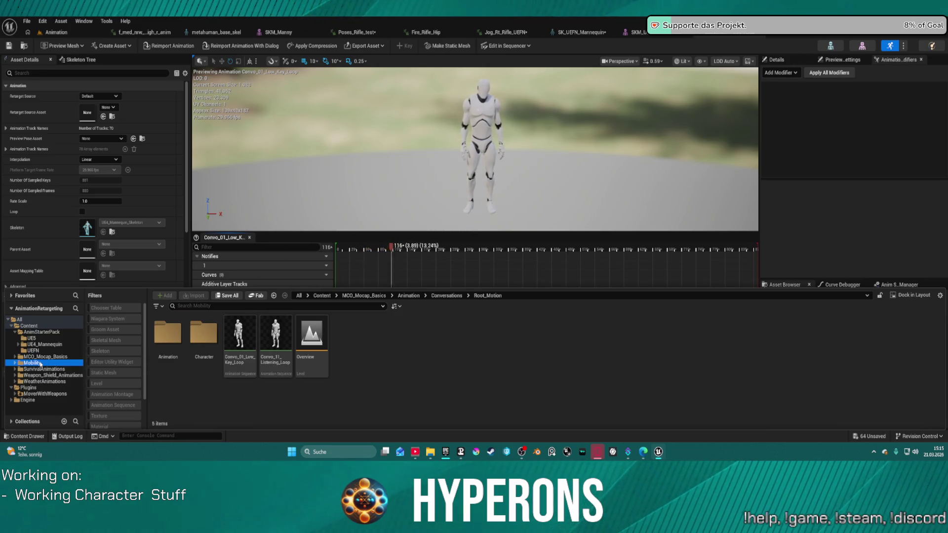
double_click(216, 331)
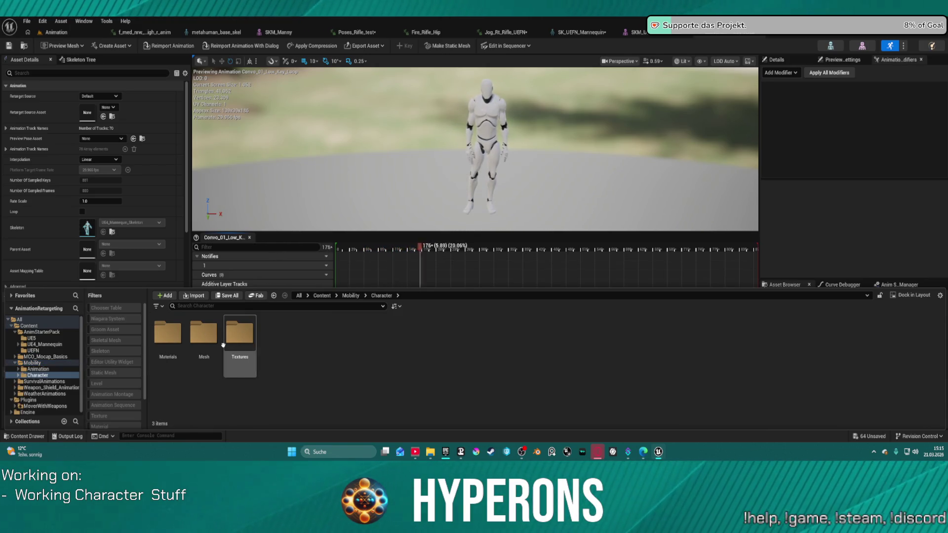
left_click(45, 393)
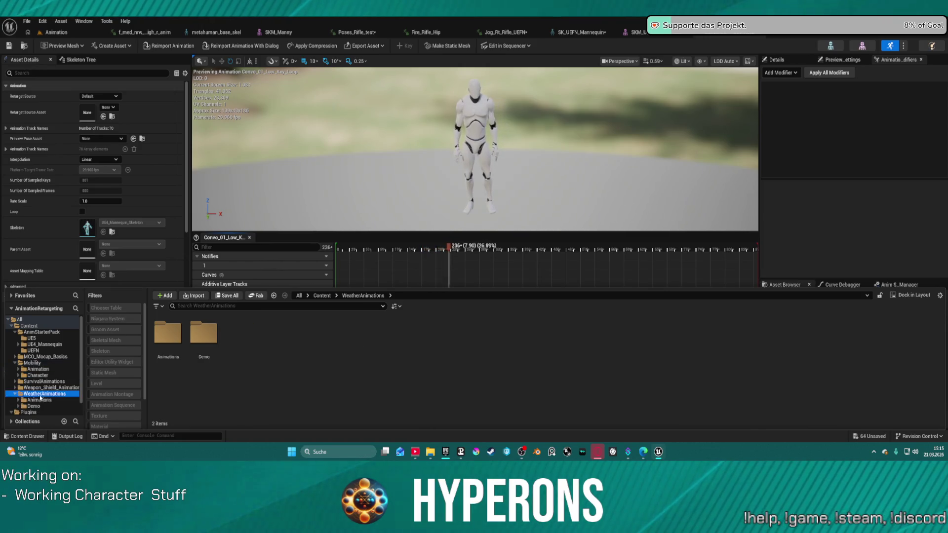
- Open the WeatherAnimations WalkingInStorm folder and preview the Walking7 clip
left_click(170, 338)
double_click(172, 341)
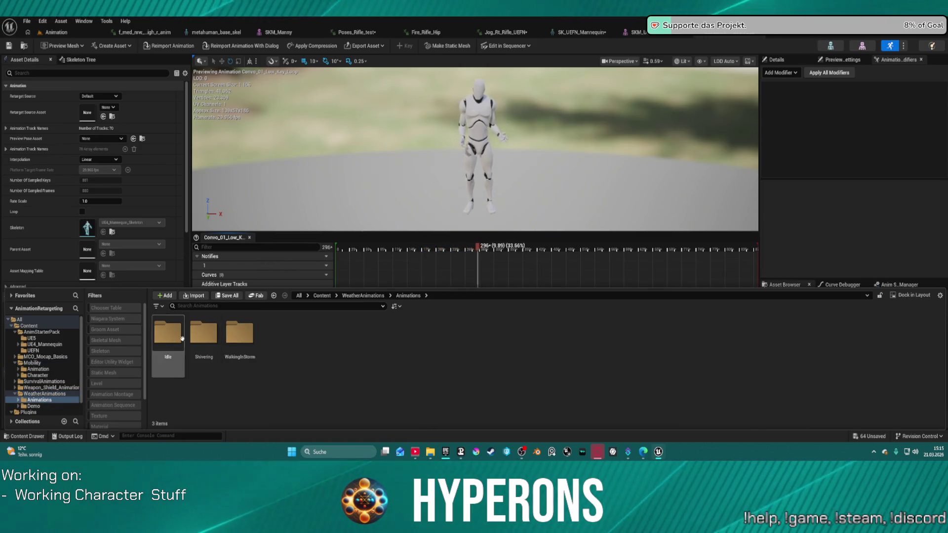
double_click(236, 334)
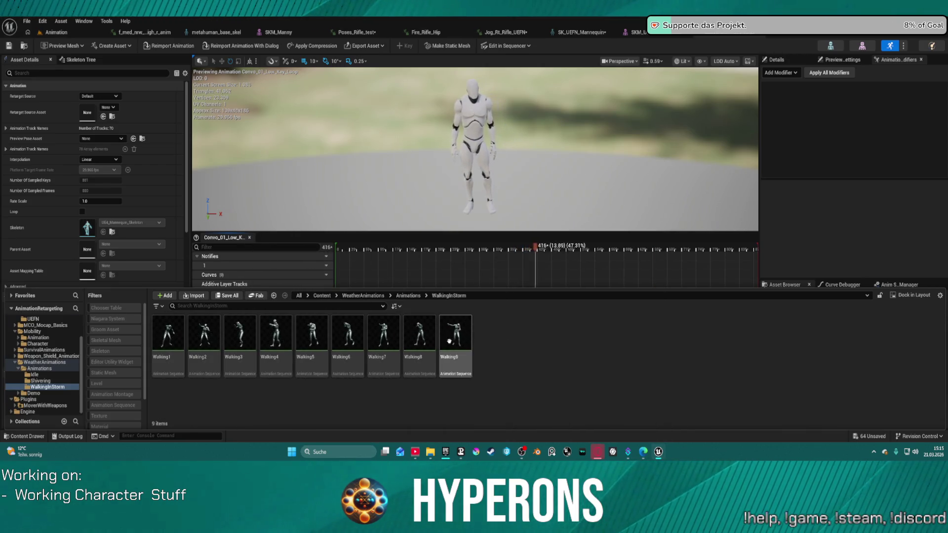
mouse_move(439, 335)
left_click(383, 331)
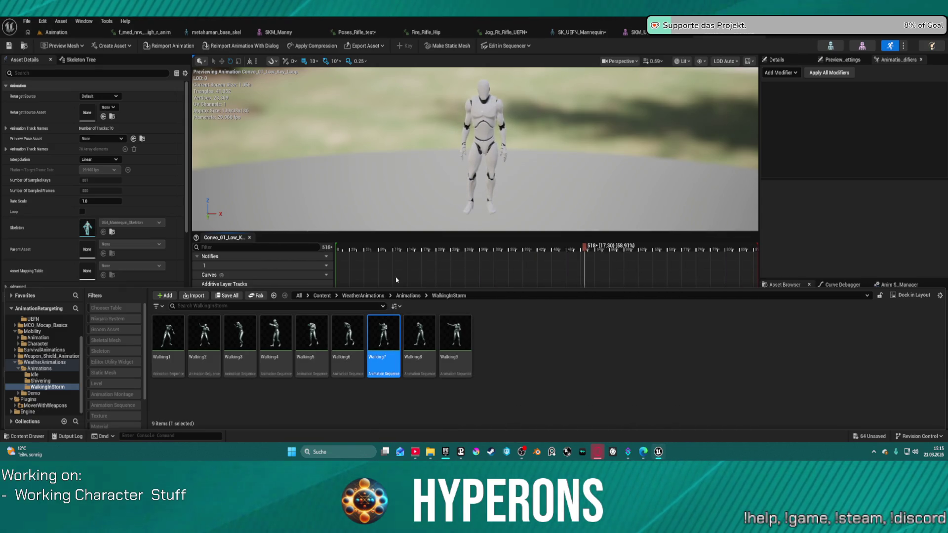
key("Return")
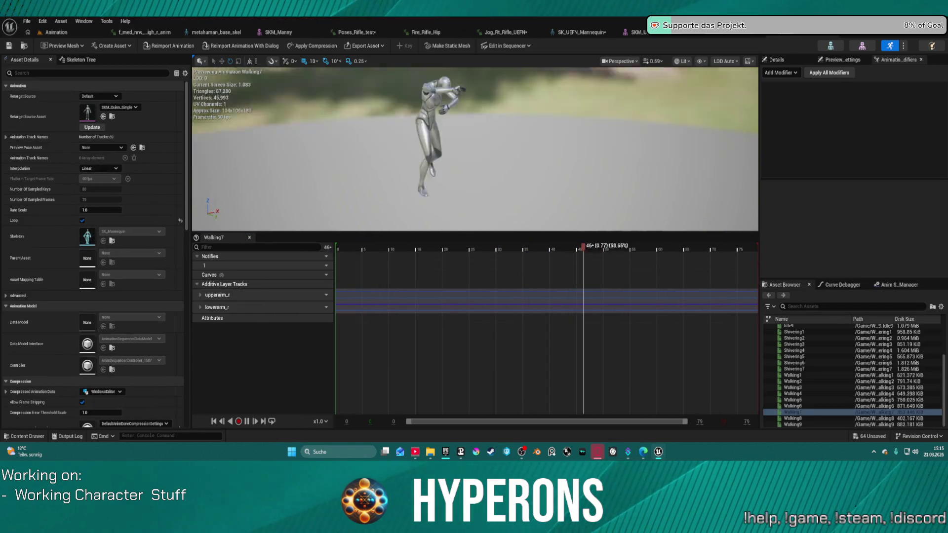
- Preview the Walking6, Walking5, Walking4, Walking3 and Walking1 clips in turn
key("ctrl+space")
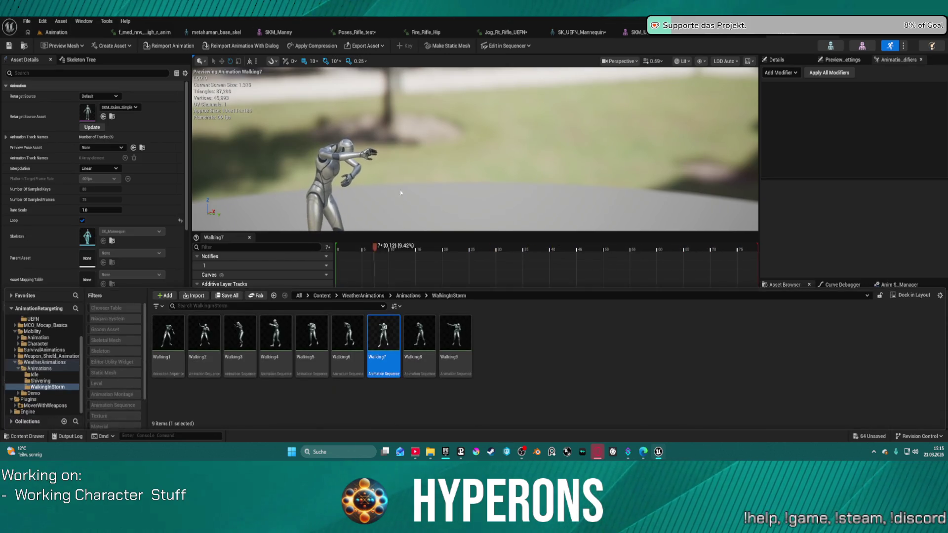
double_click(350, 331)
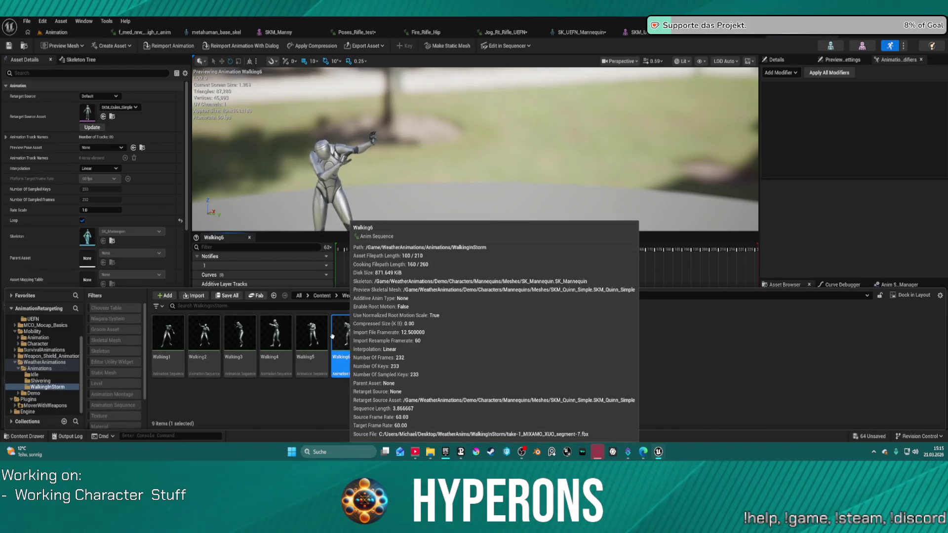
double_click(316, 323)
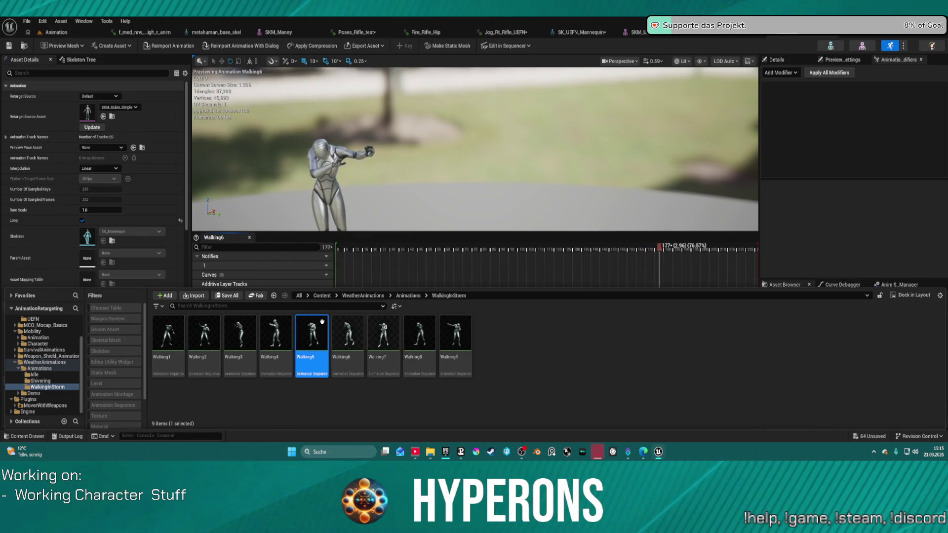
double_click(275, 332)
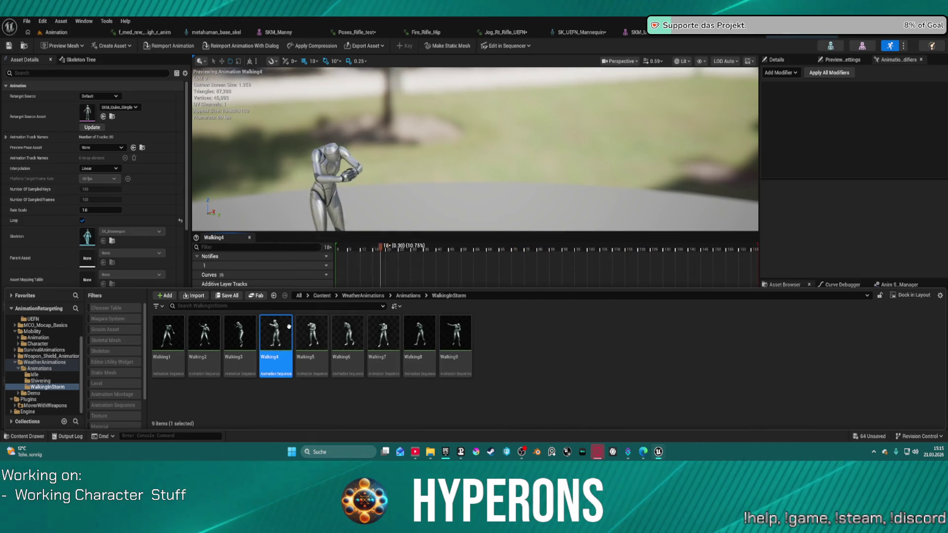
double_click(247, 328)
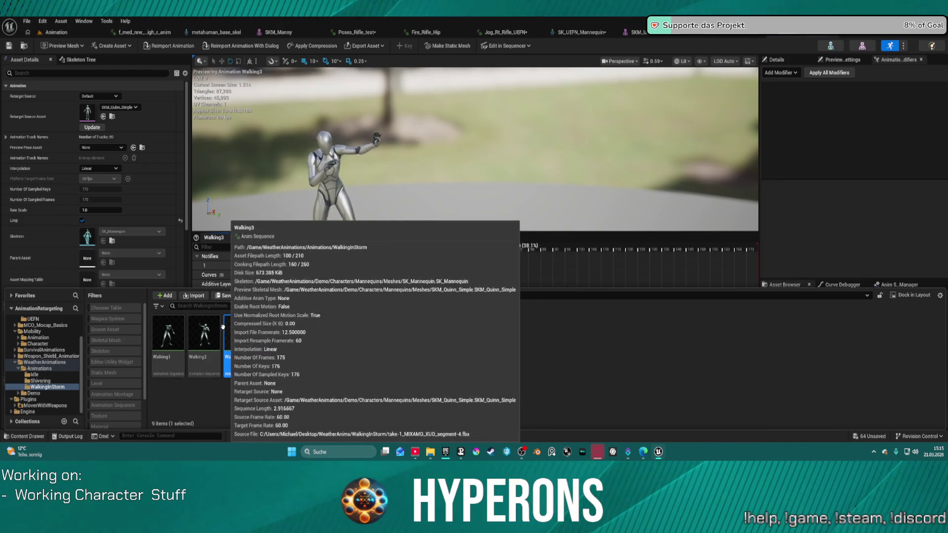
left_click(213, 326)
double_click(168, 332)
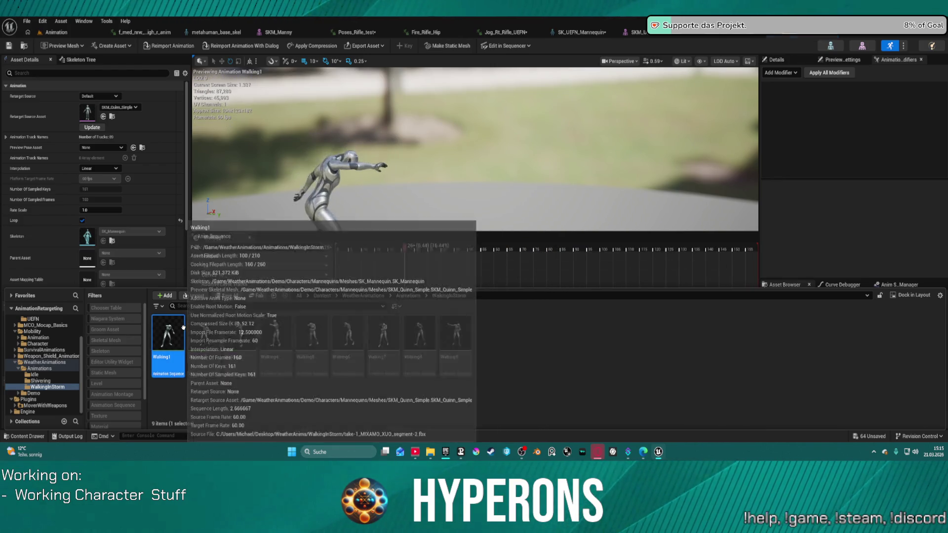
- Open the Shivering folder and preview the Shivering2 and Shivering5 clips
key("ctrl+space")
left_click(44, 382)
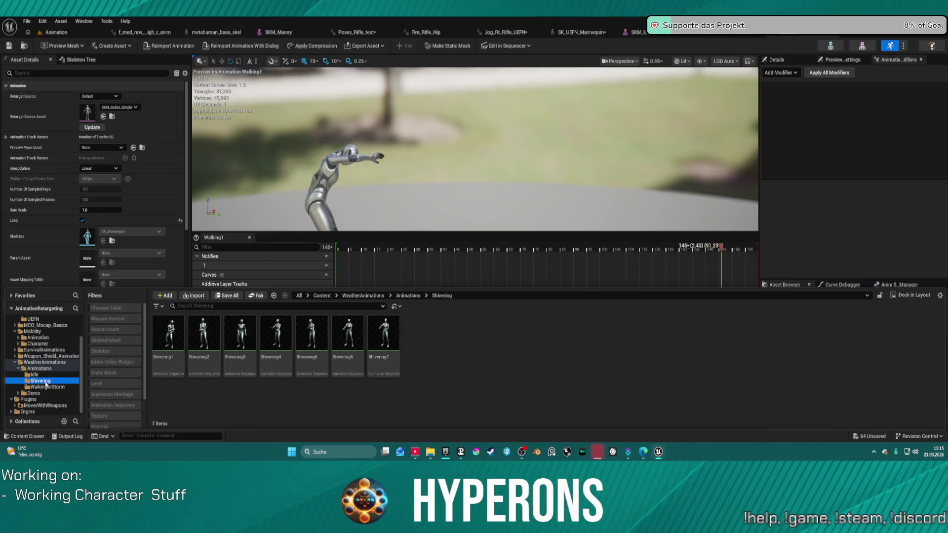
double_click(195, 358)
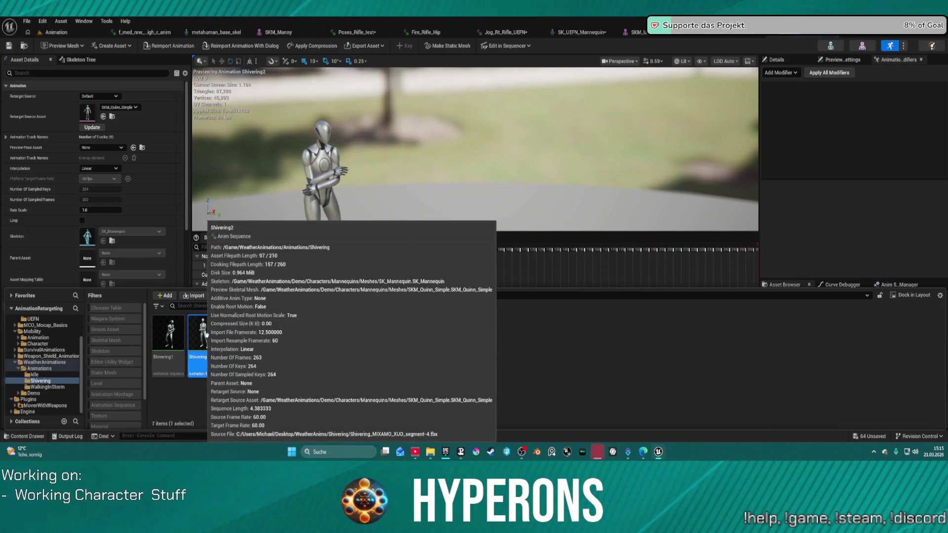
double_click(316, 336)
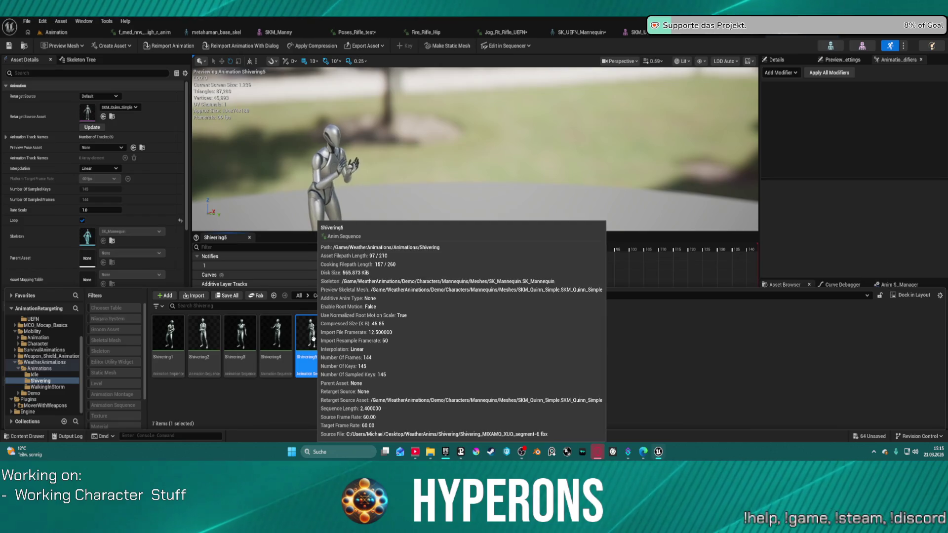
- Open the Idle folder and preview the Idle4, Idle7, Idle8 and Idle9 clips
key("ctrl+space")
left_click(48, 375)
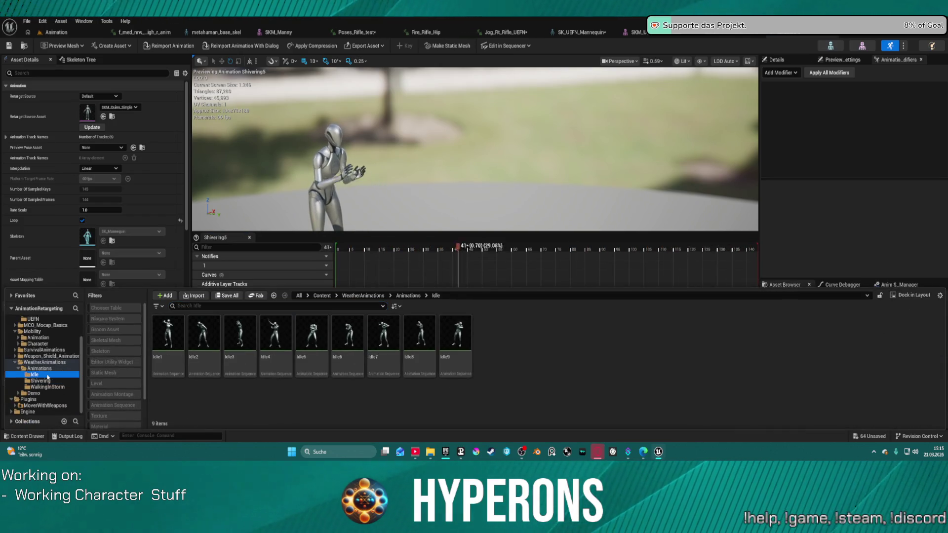
double_click(280, 343)
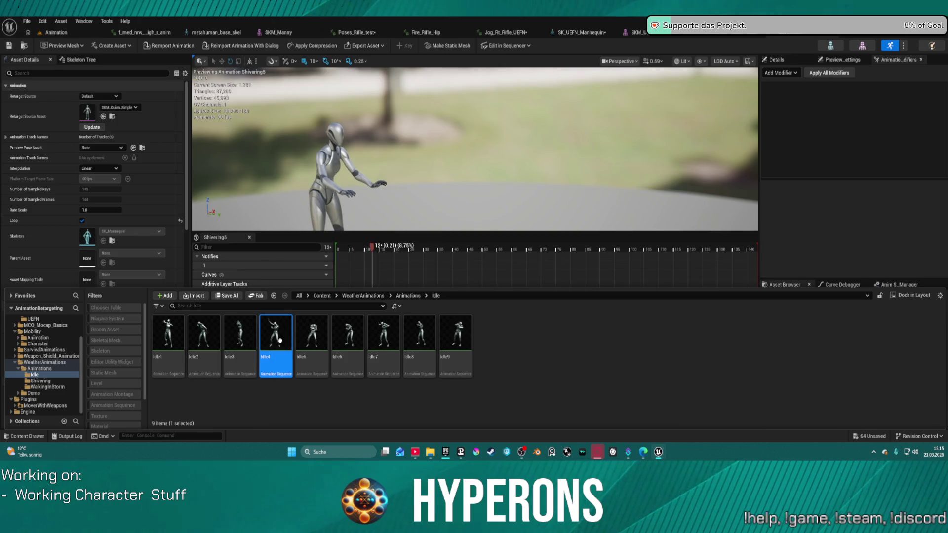
double_click(387, 334)
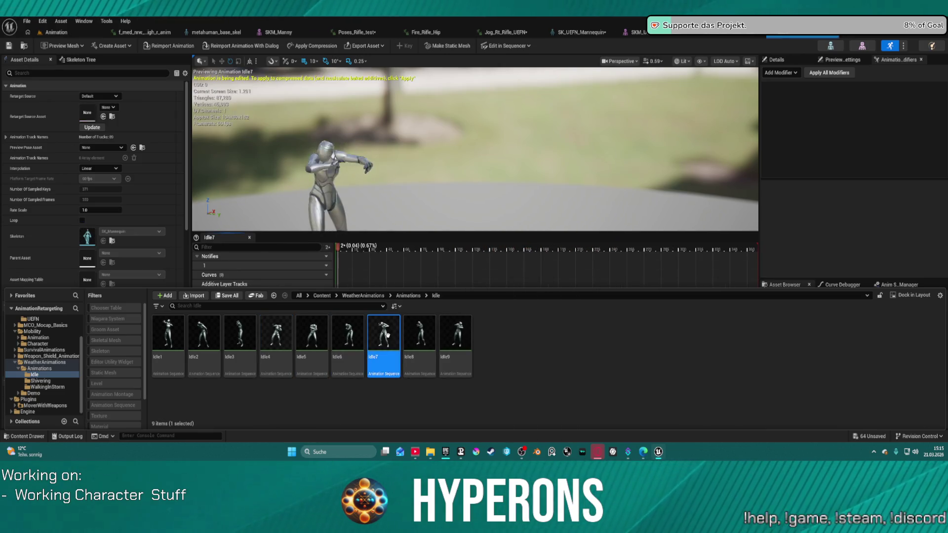
double_click(420, 336)
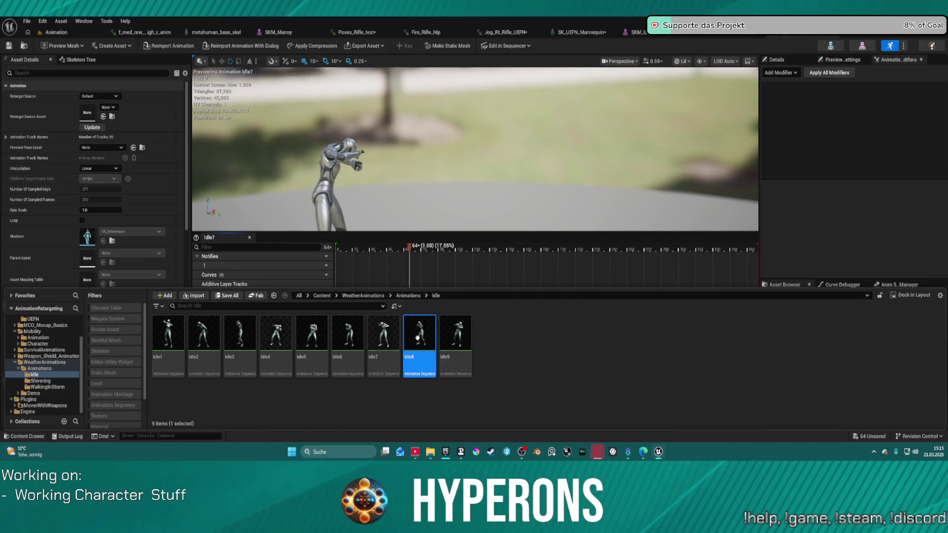
double_click(464, 338)
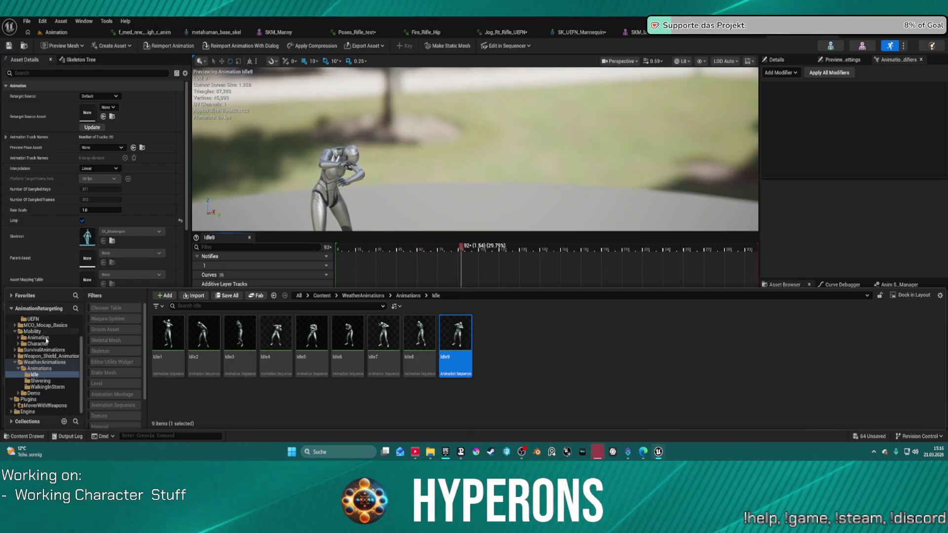
left_click(36, 351)
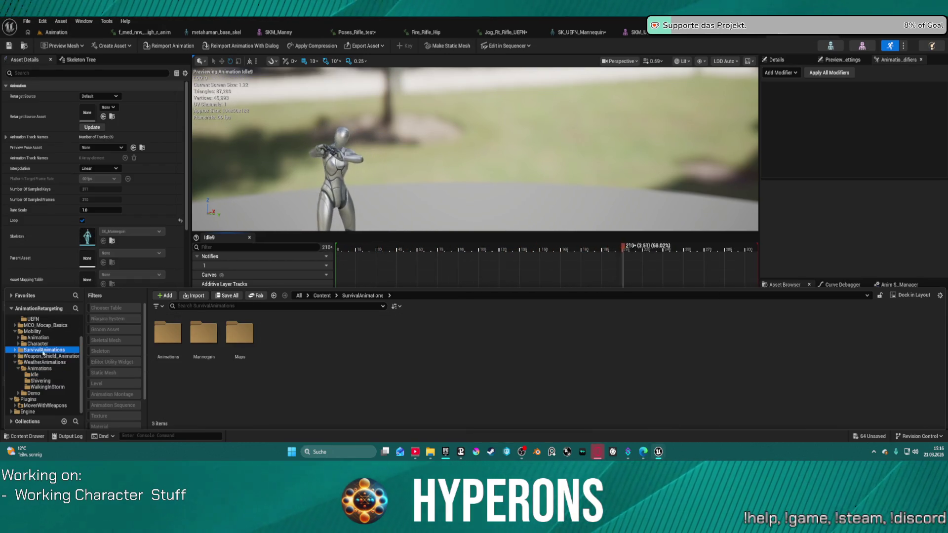
- Scroll through the SurvivalAnimations clips, preview Sitting_Shivering, then page back to Idle9
left_click(213, 344)
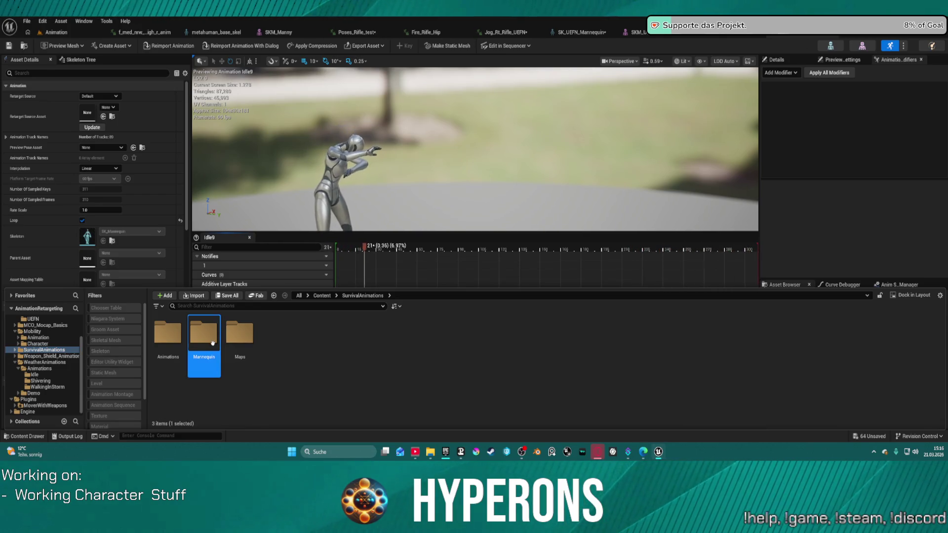
double_click(213, 345)
left_click(39, 356)
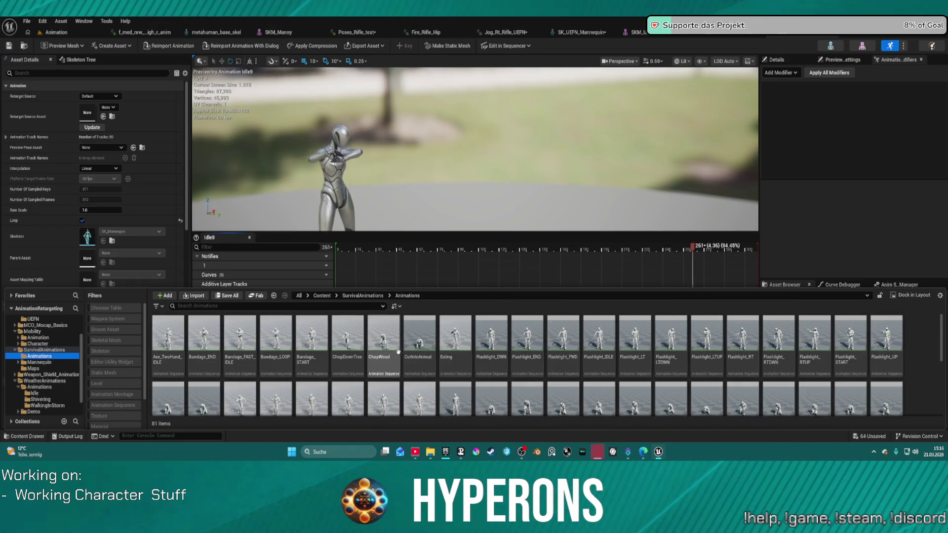
scroll(477, 366, "down", 1)
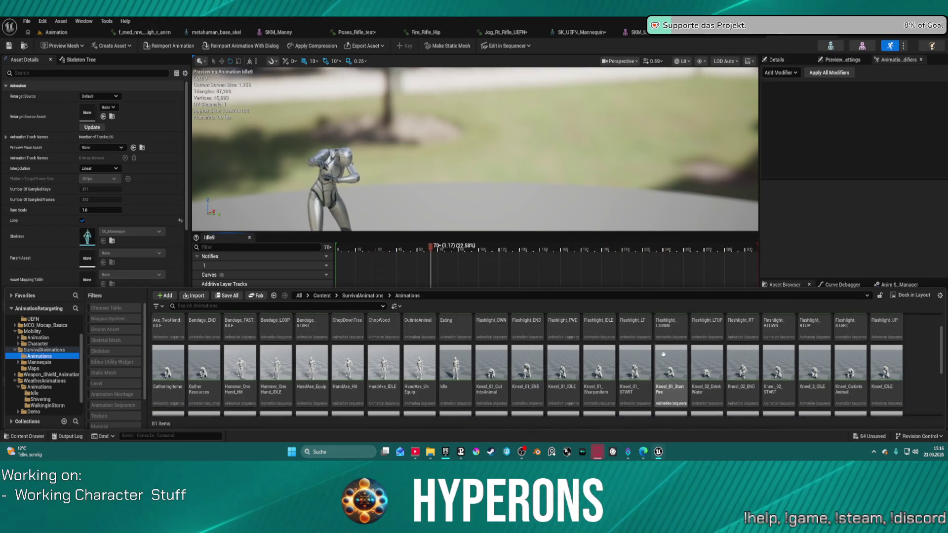
scroll(778, 370, "down", 1)
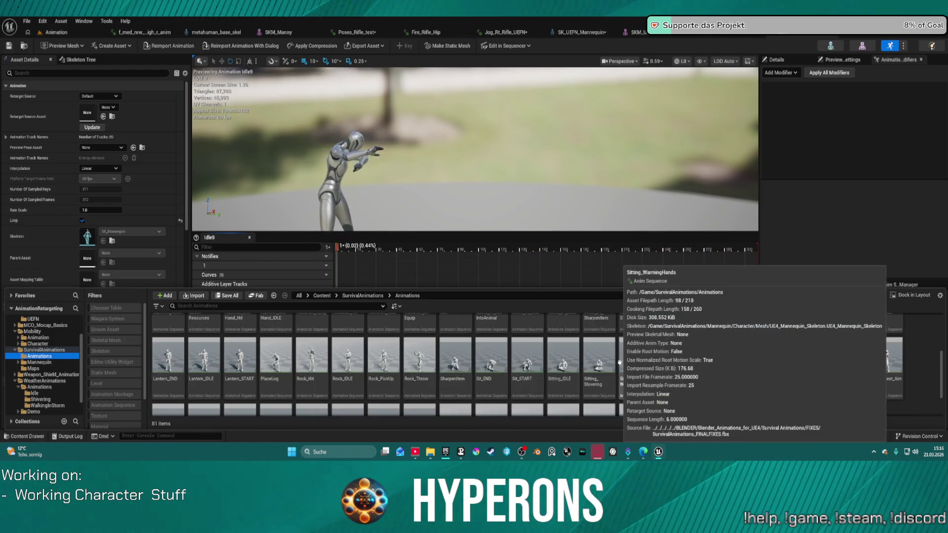
scroll(595, 374, "down", 1)
double_click(600, 364)
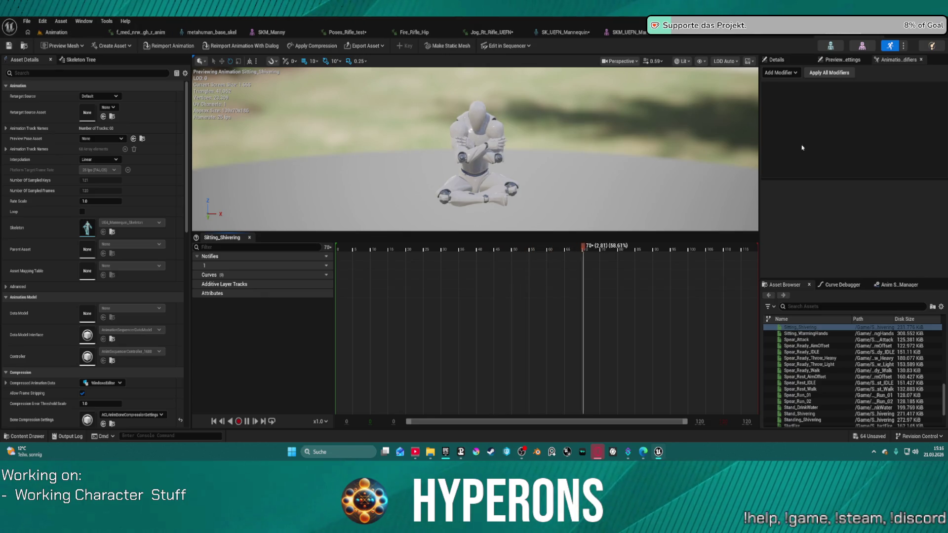
key("Page_Up")
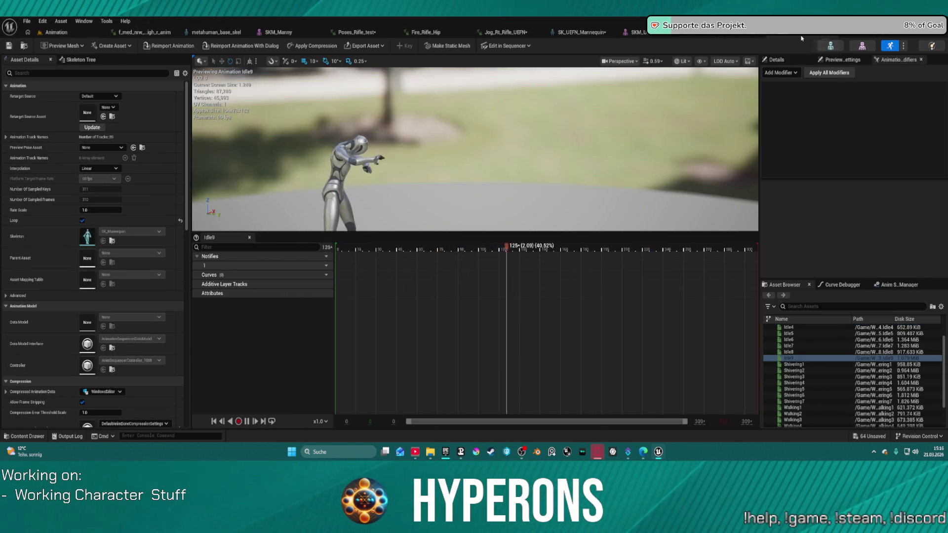
key("Page_Up")
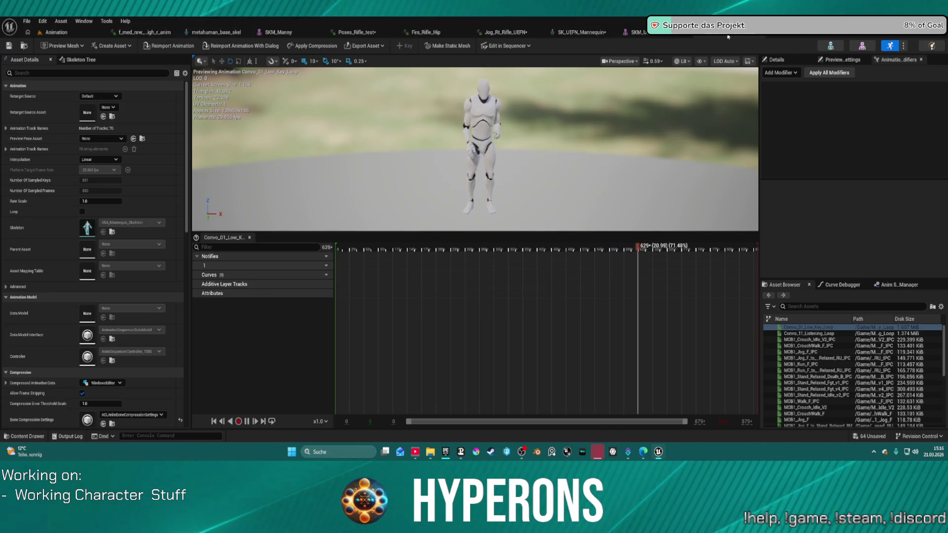
- Close the Jog_Rt_Rifle_UEFN, Fire_Rifle_Hip and Poses_Rifle_test editor tabs
left_click(580, 32)
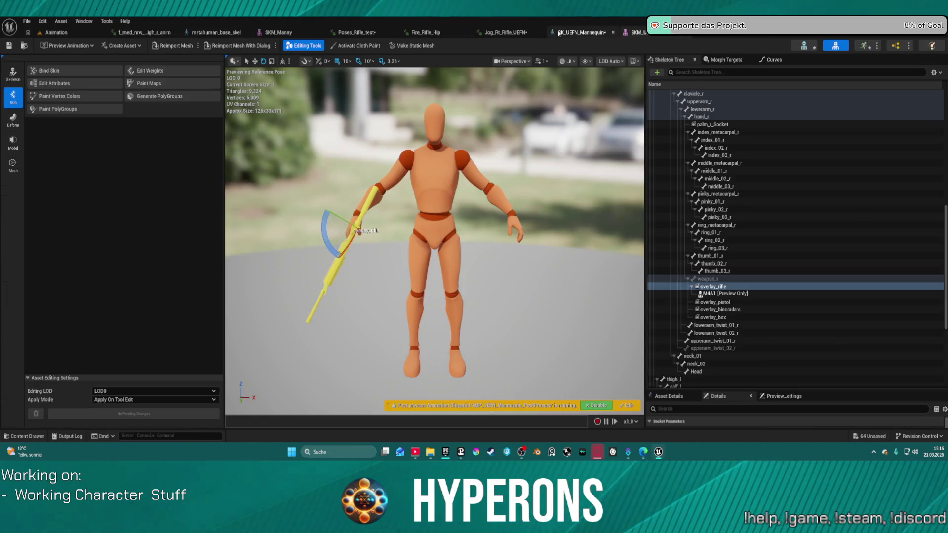
middle_click(491, 34)
middle_click(430, 33)
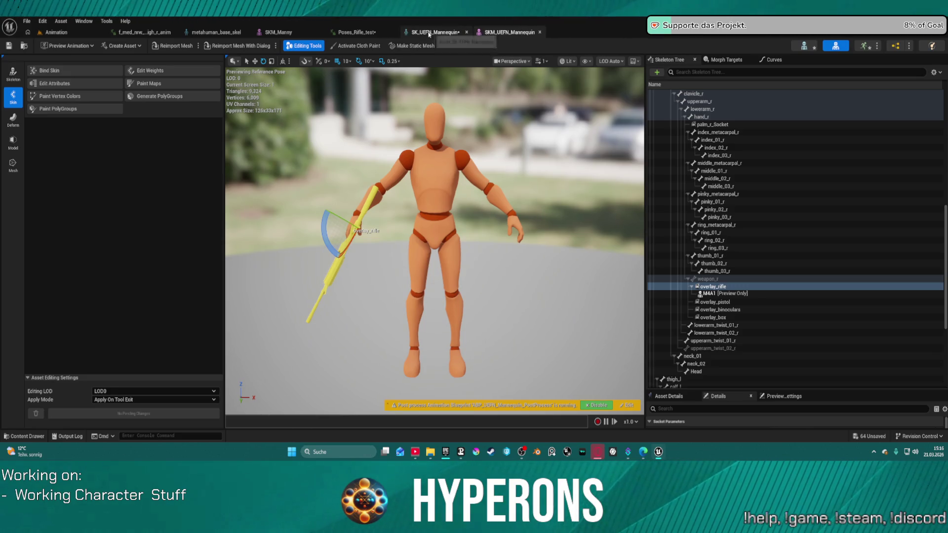
middle_click(383, 33)
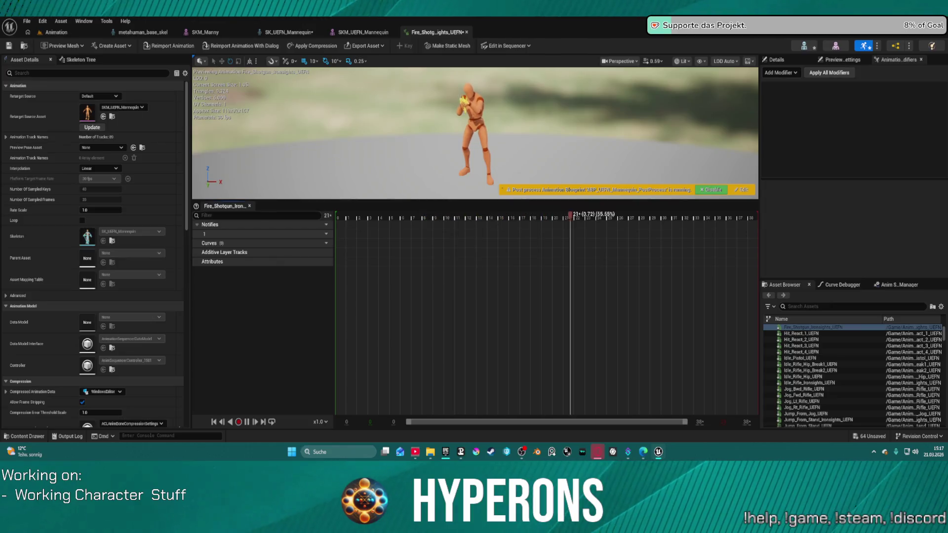
- Toggle the Content Drawer and load Walk_Rt_Rifle_Ironsights into the animation editor
key("ctrl+space")
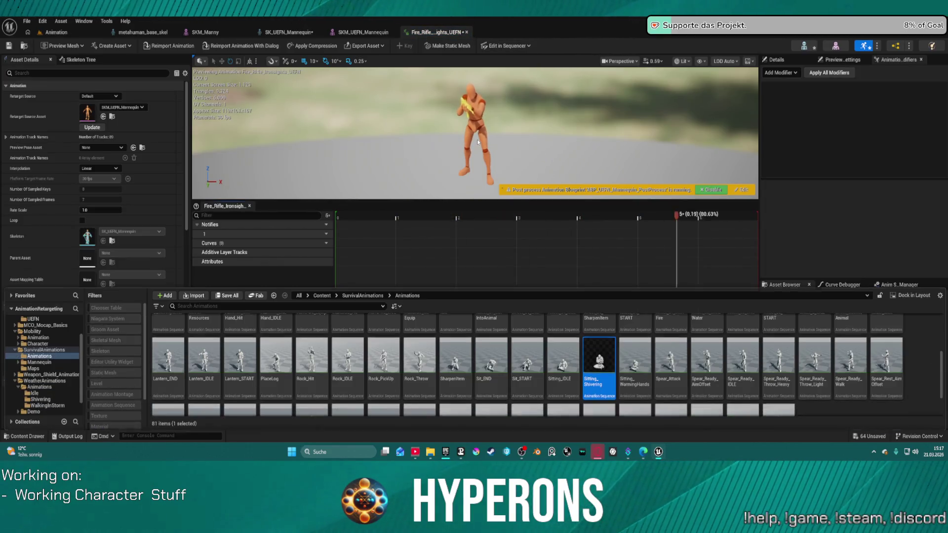
key("ctrl+space")
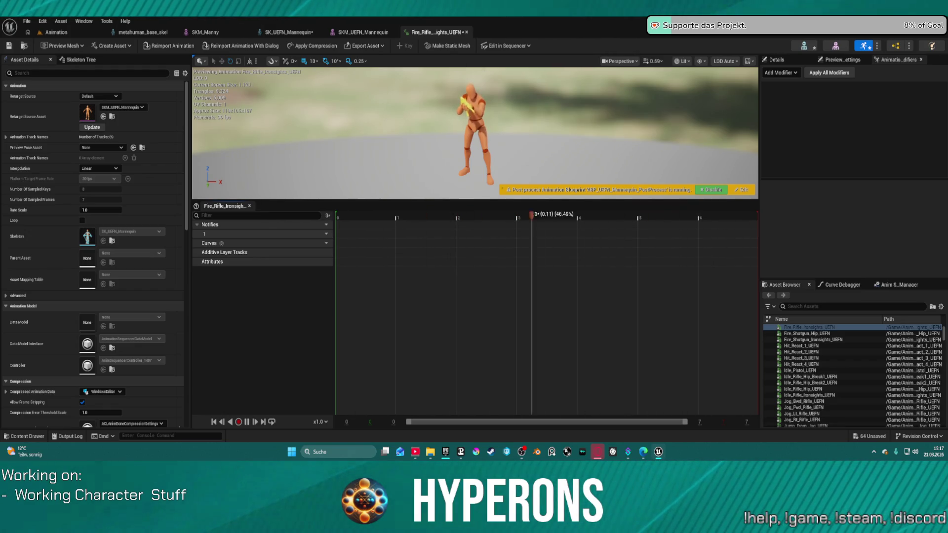
double_click(810, 328)
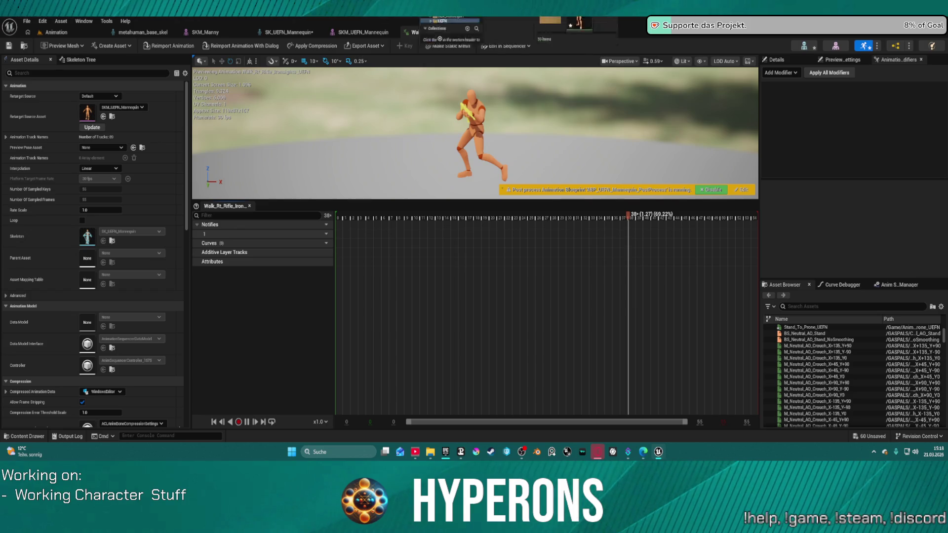
- Open an extra Content Browser window with Ctrl+B
key("ctrl+b")
- Maximize the browser and select the four Jog, two Jump and six Crouch_Walk animations
left_click(554, 151)
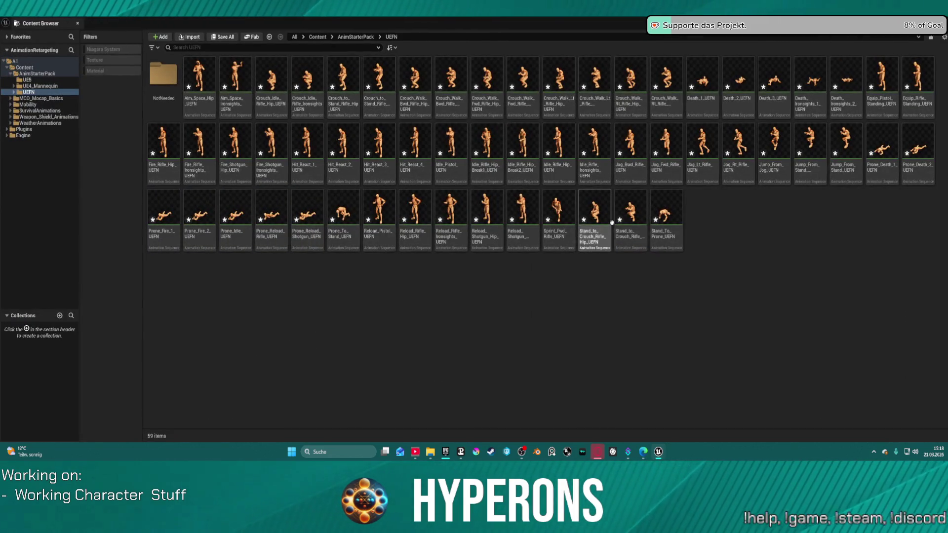
left_click(632, 163)
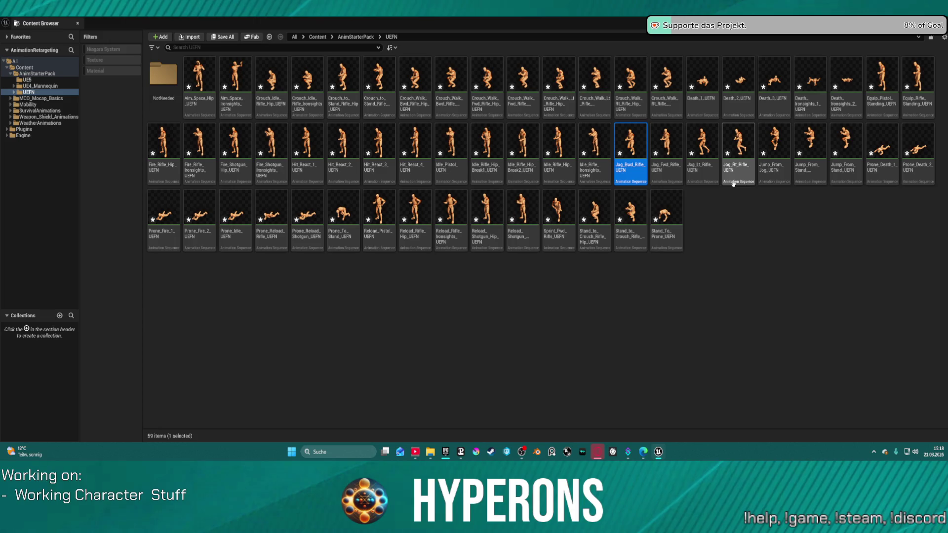
left_click(740, 172, "shift")
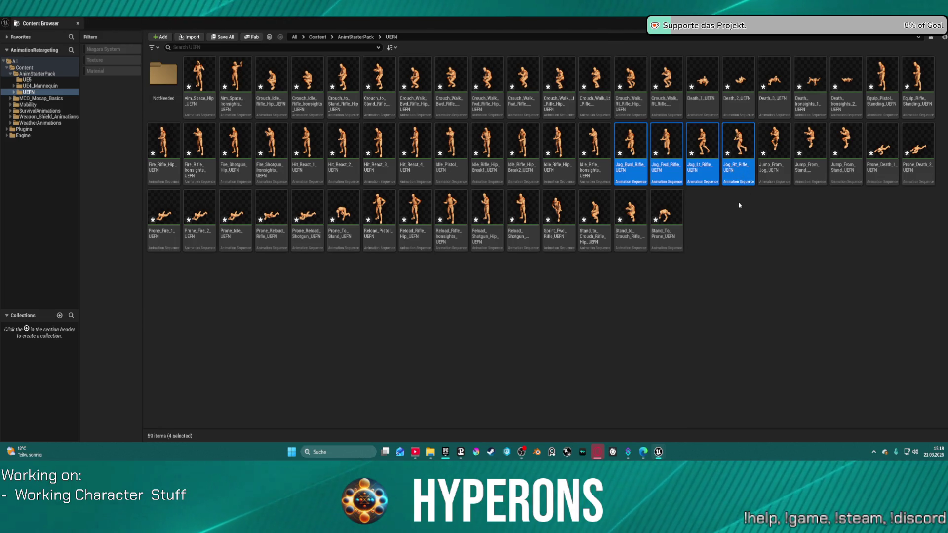
left_click(774, 171, "ctrl")
left_click(832, 168, "ctrl")
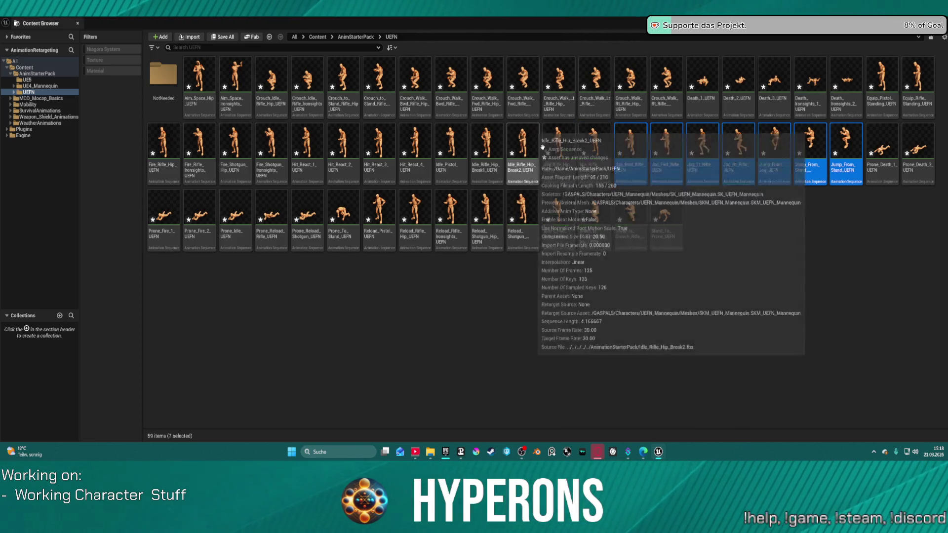
left_click(560, 106, "ctrl")
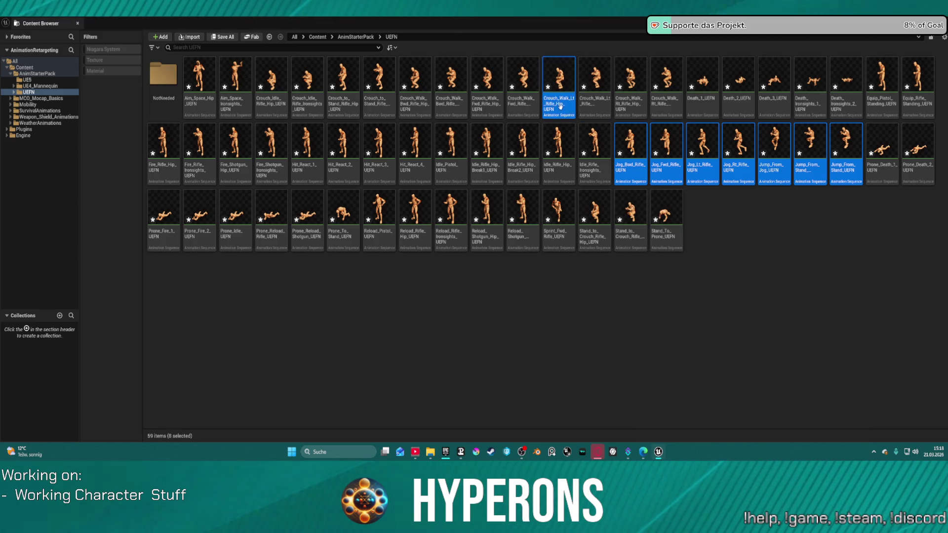
left_click(630, 101, "ctrl")
left_click(667, 102, "ctrl")
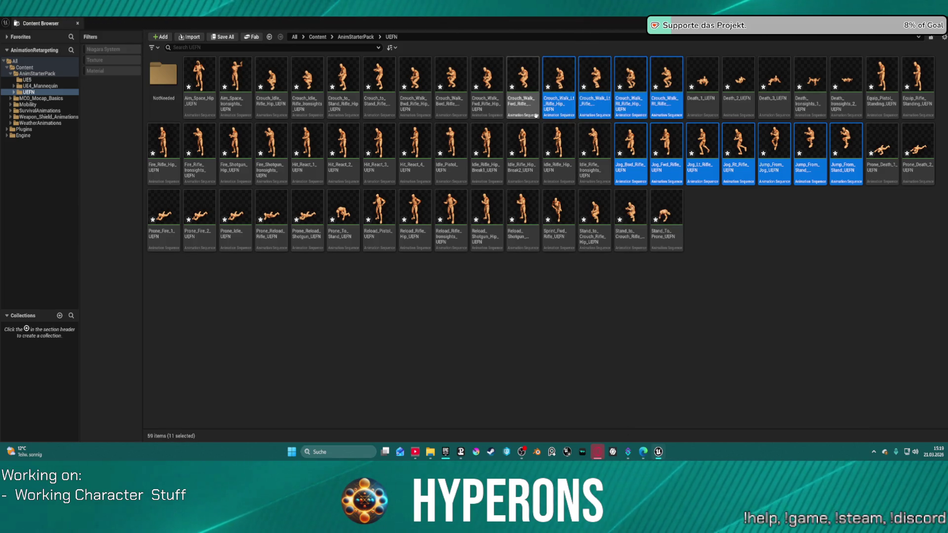
left_click(523, 109, "ctrl")
left_click(496, 112, "ctrl")
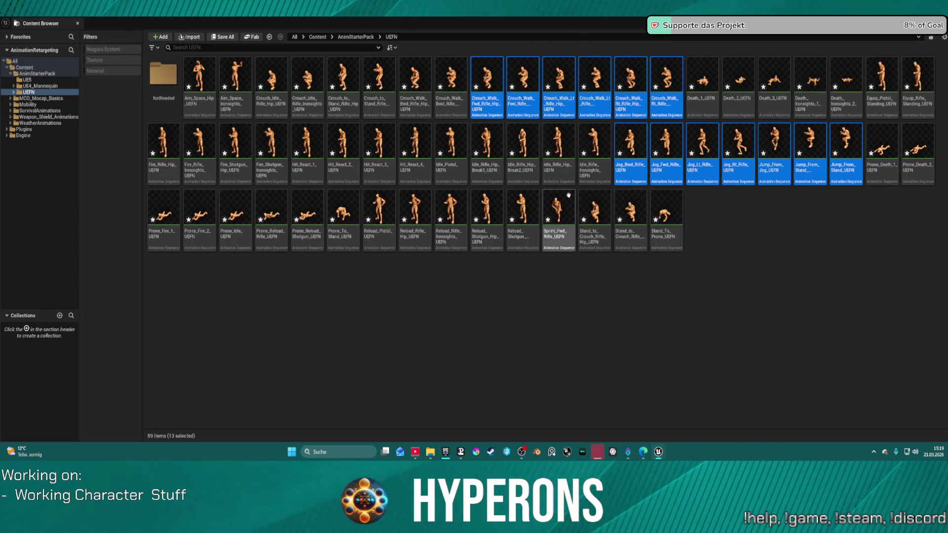
left_click(446, 108, "ctrl")
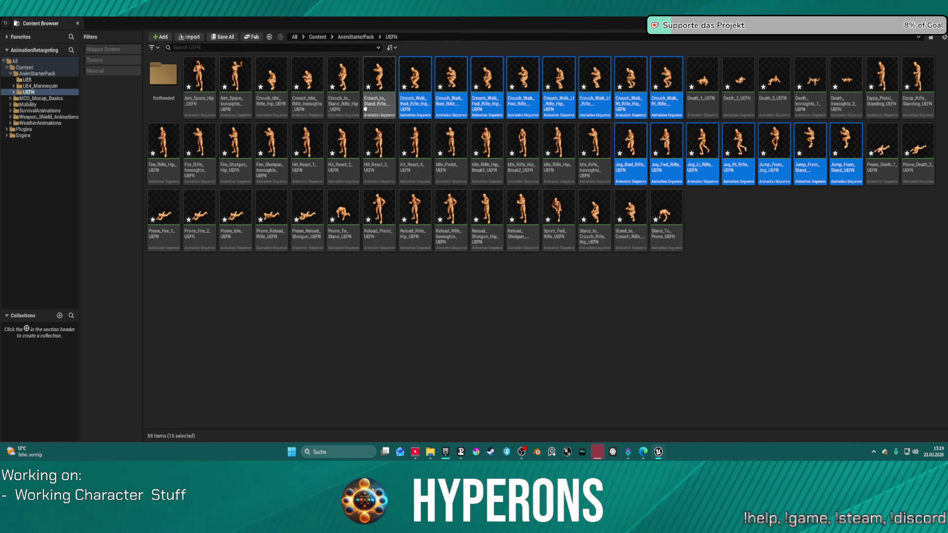
- Add the Crouch_to_Stand, Crouch_Idle and two Aim_Space animations to the selection
mouse_move(326, 109)
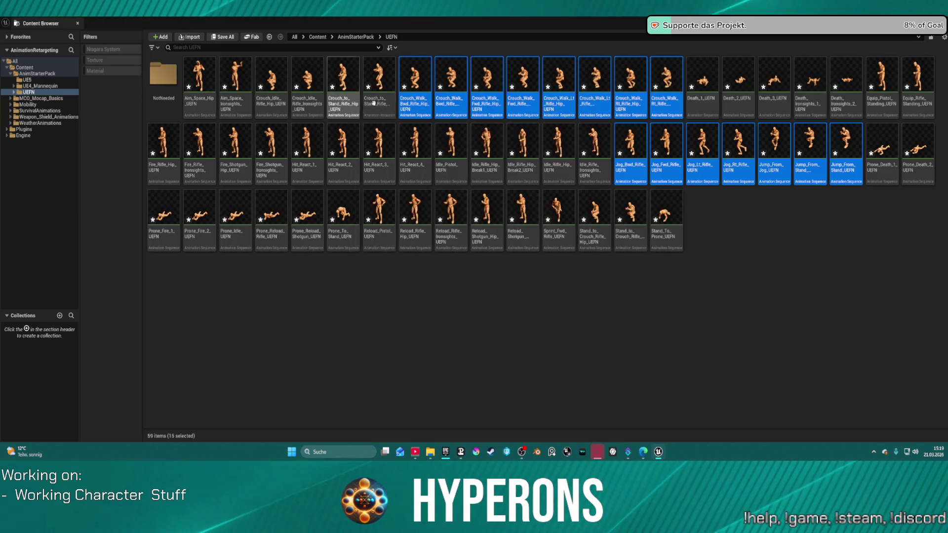
mouse_move(388, 101)
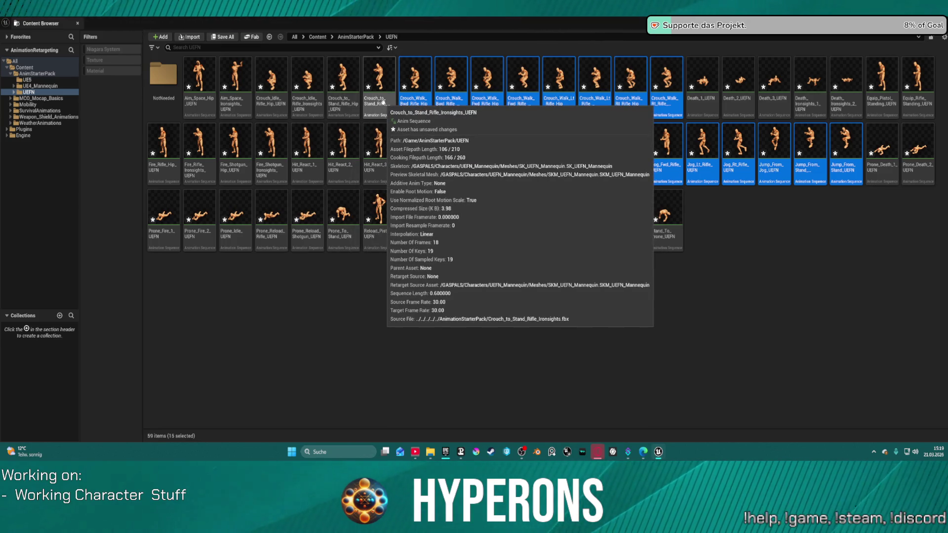
left_click(380, 101, "ctrl")
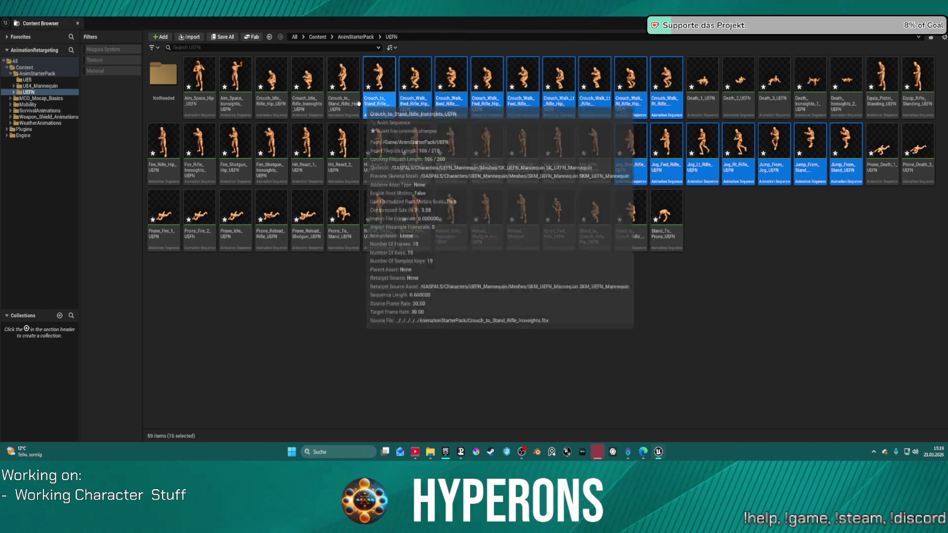
left_click(343, 101, "ctrl")
left_click(307, 101, "ctrl")
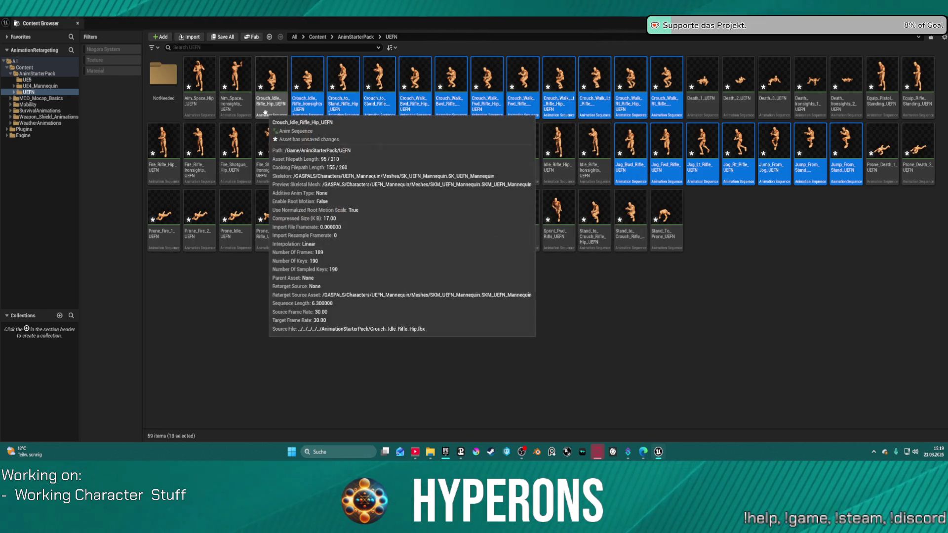
left_click(274, 110, "ctrl")
left_click(235, 93, "ctrl")
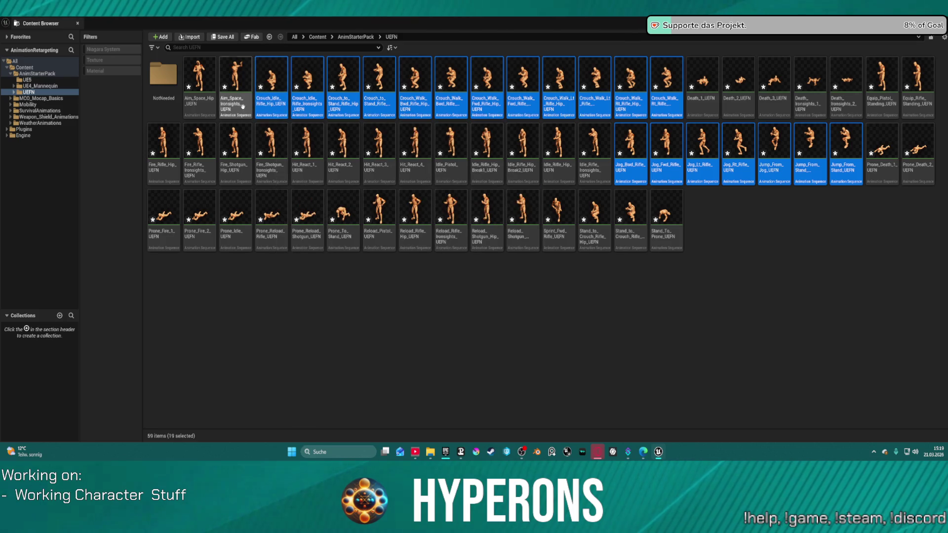
left_click(199, 94, "ctrl")
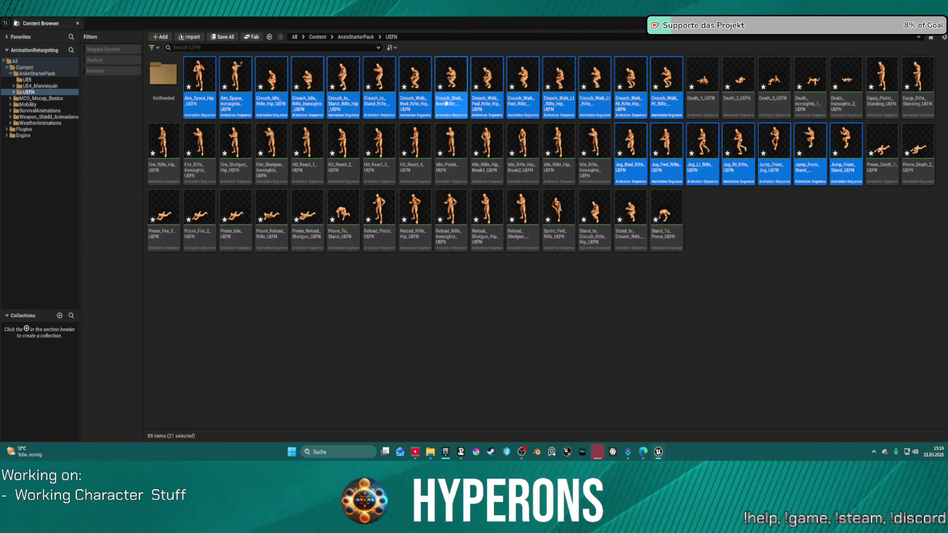
mouse_move(448, 122)
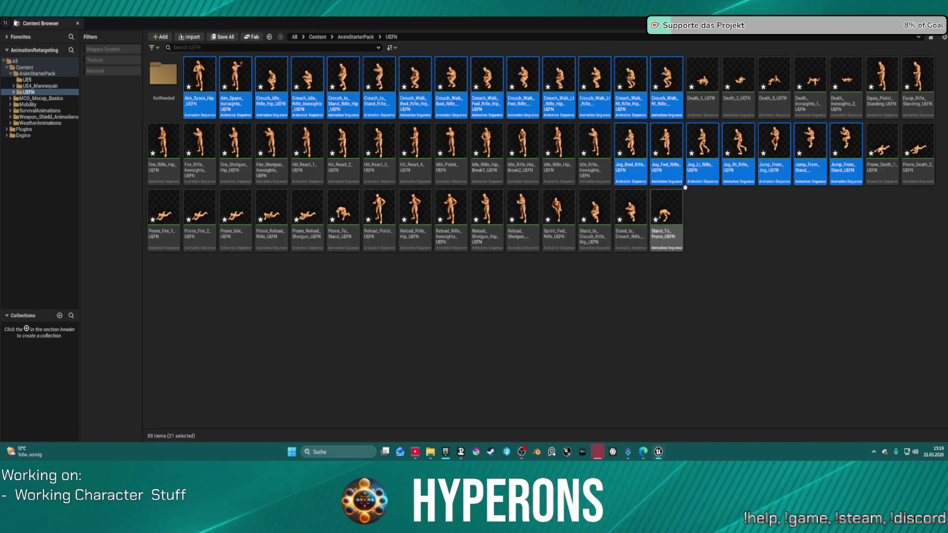
- Move the 21 selected animations into NotNeeded and close the Retarget Animations window
mouse_move(704, 148)
left_mouse_down()
mouse_move(291, 87)
mouse_move(171, 85)
left_mouse_up()
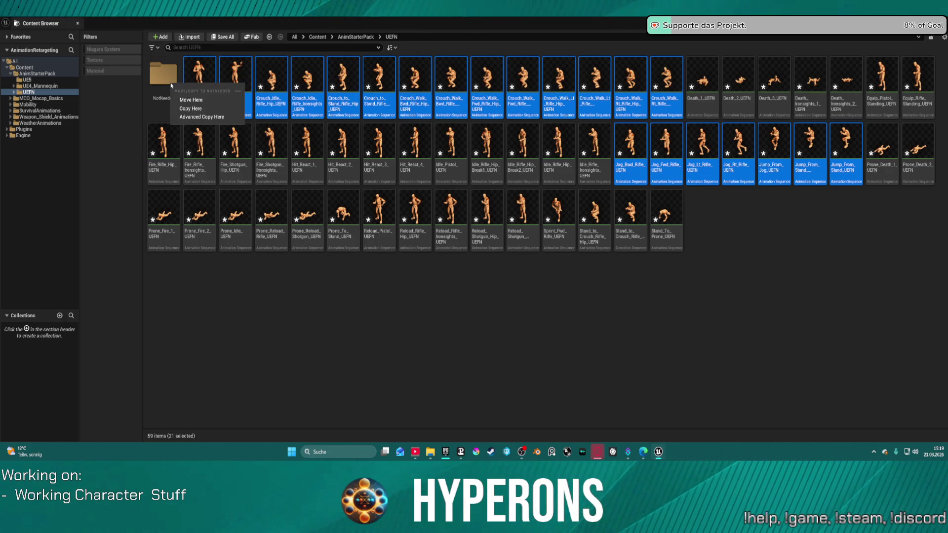
left_click(188, 100)
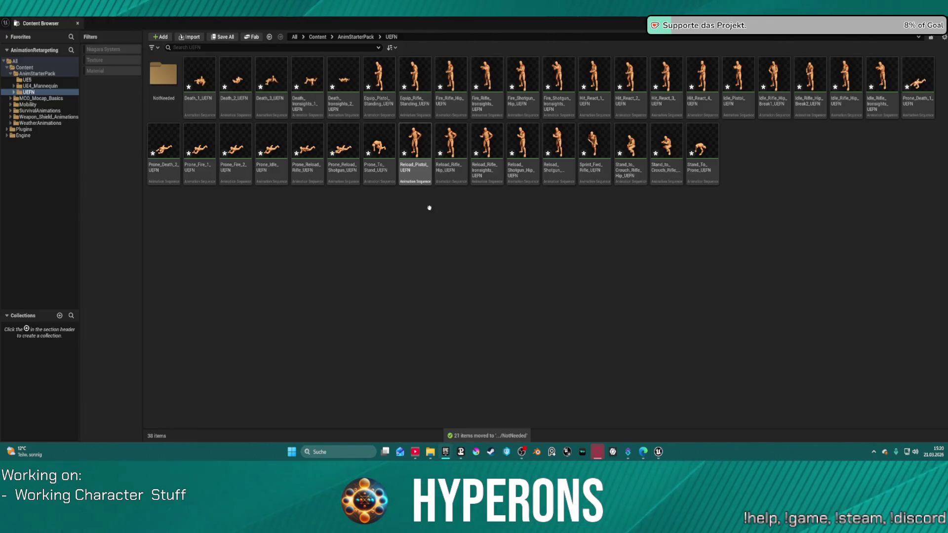
mouse_move(446, 456)
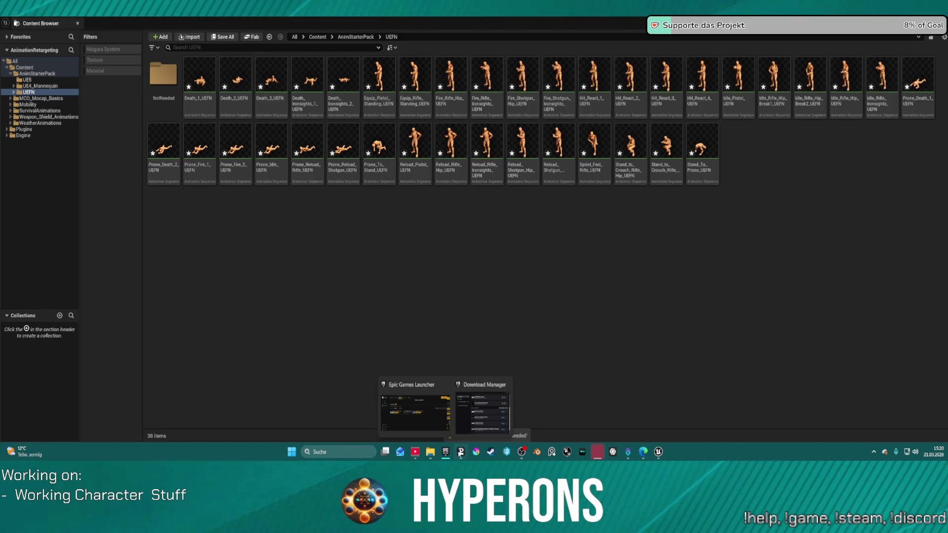
mouse_move(659, 454)
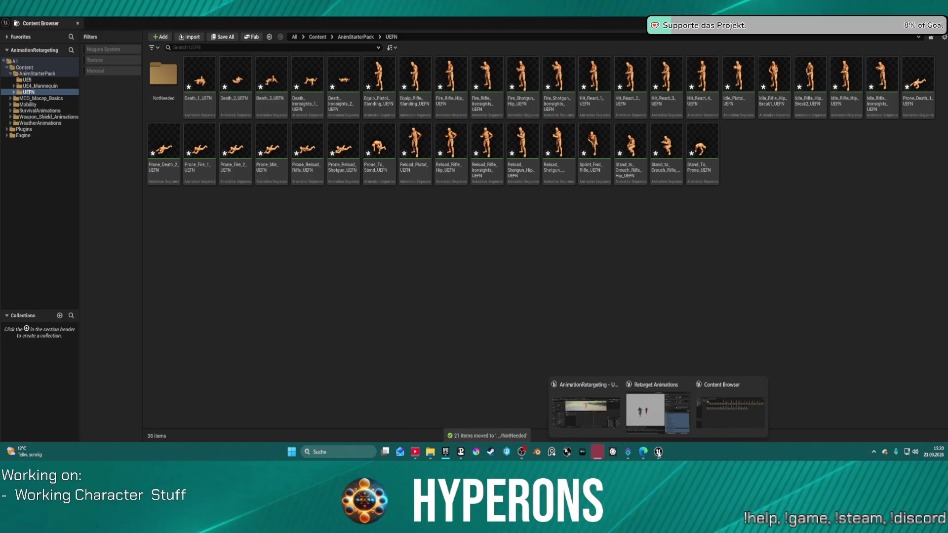
left_click(687, 386)
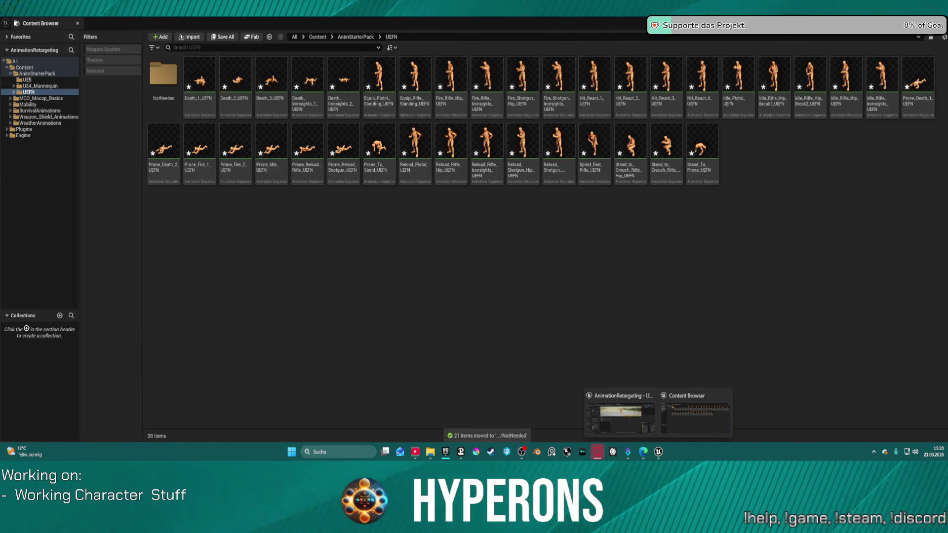
left_click(621, 415)
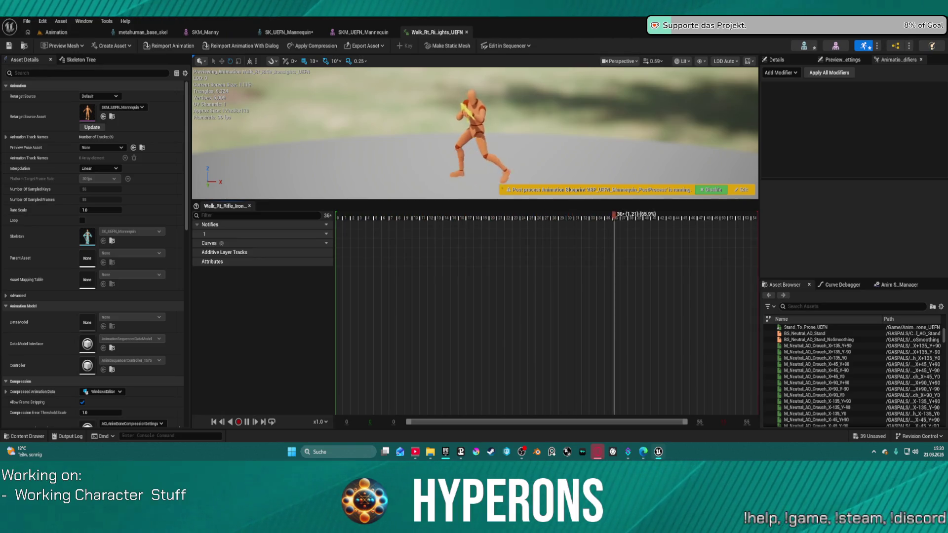
key("super+d")
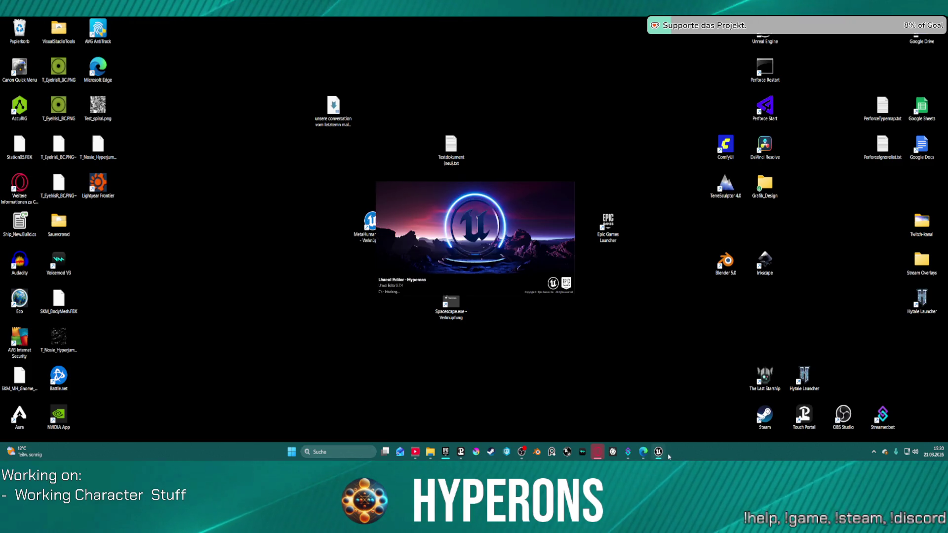
mouse_move(665, 455)
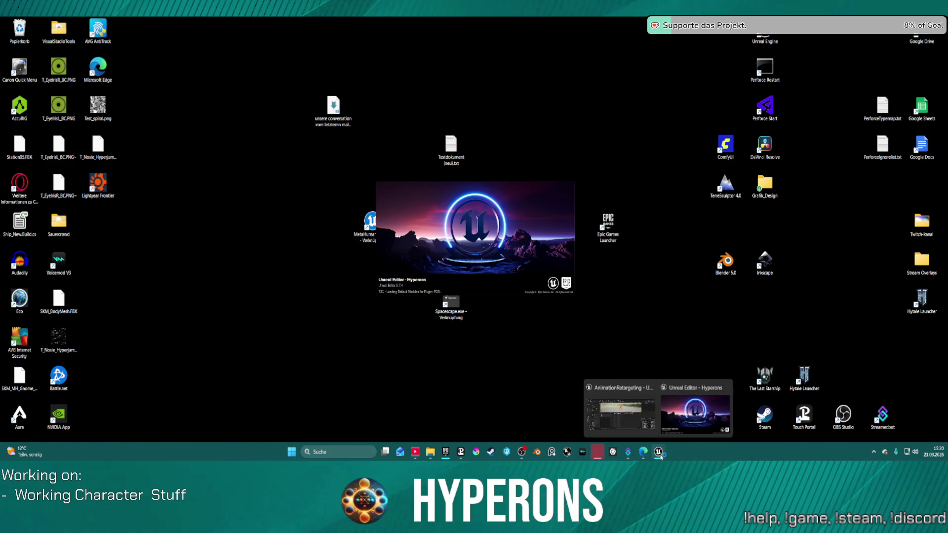
left_click(646, 414)
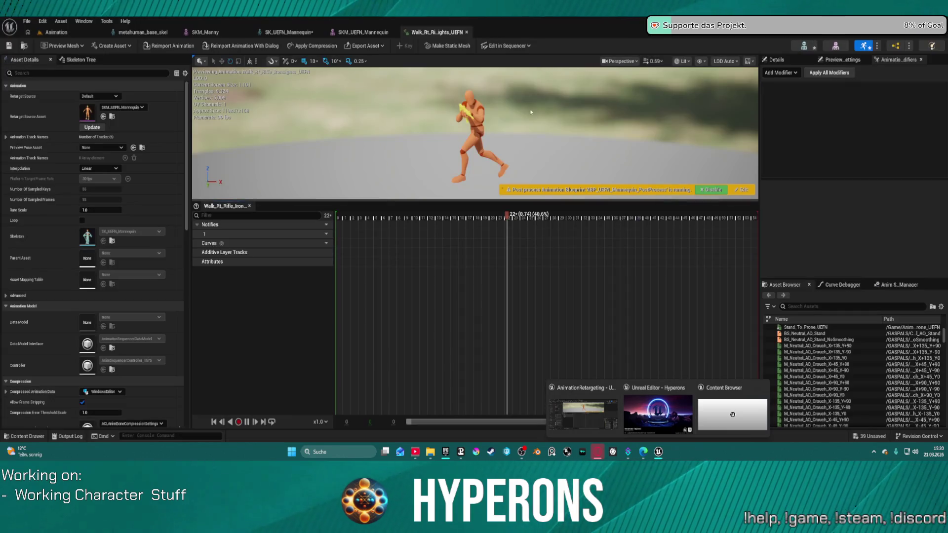
left_click(741, 408)
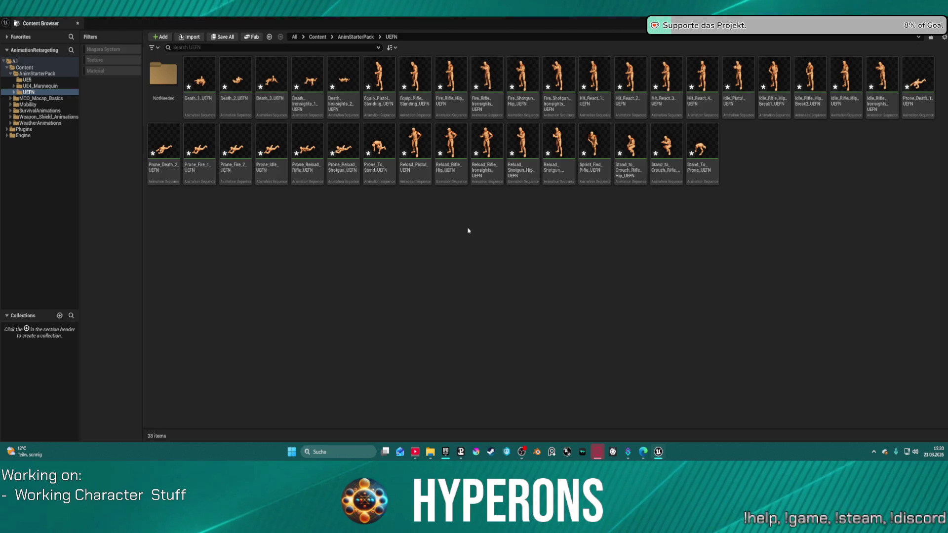
- Dock the Content Browser into the main editor and preview Death_3, Death_Ironsights_2 and Death_2
left_click(286, 104)
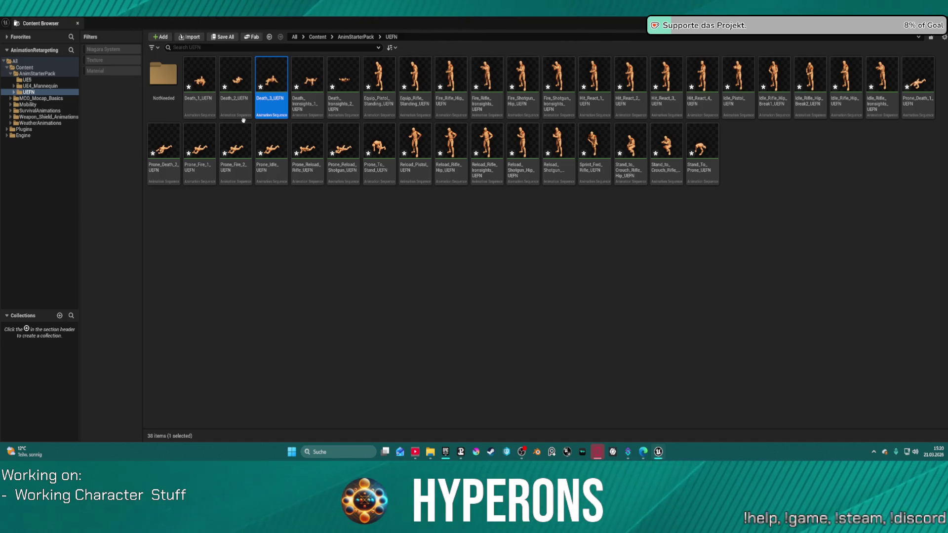
left_click_drag(42, 25, 142, 34)
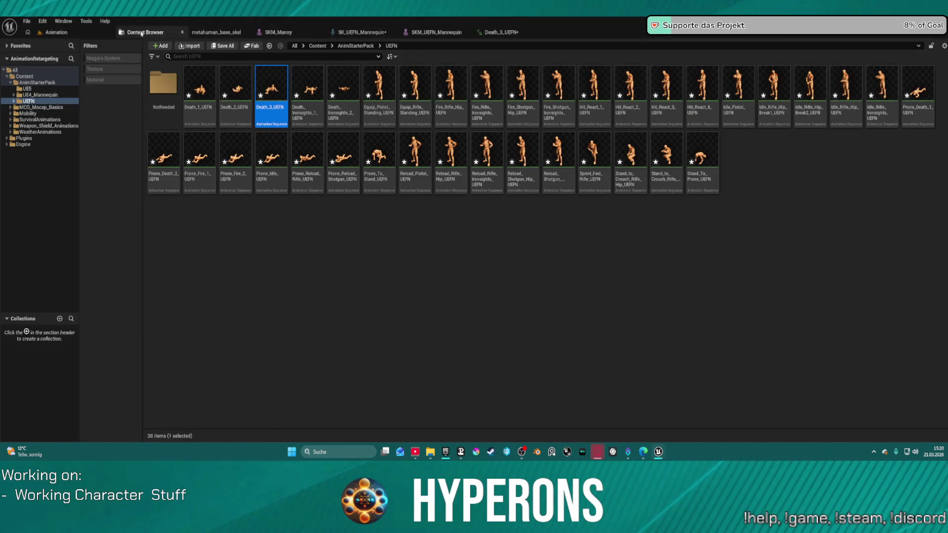
left_click(499, 32)
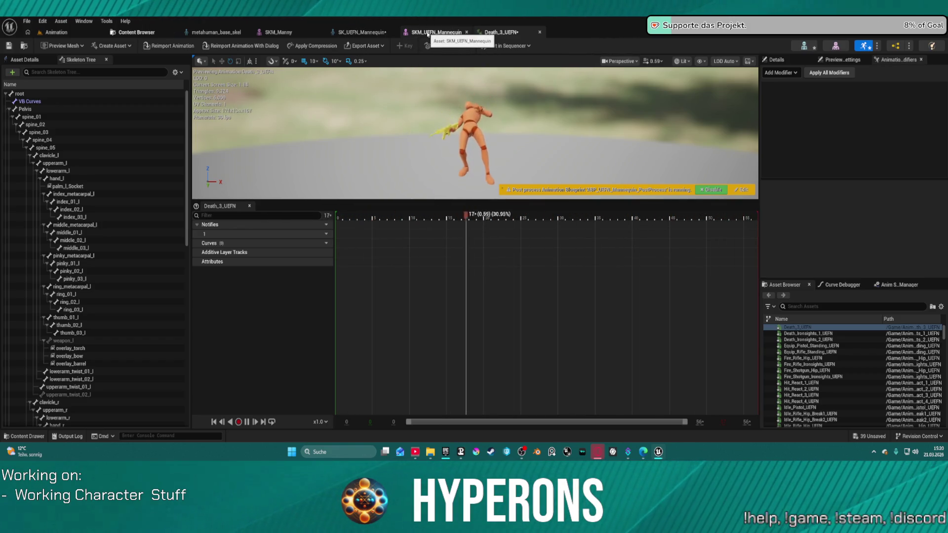
left_click(135, 32)
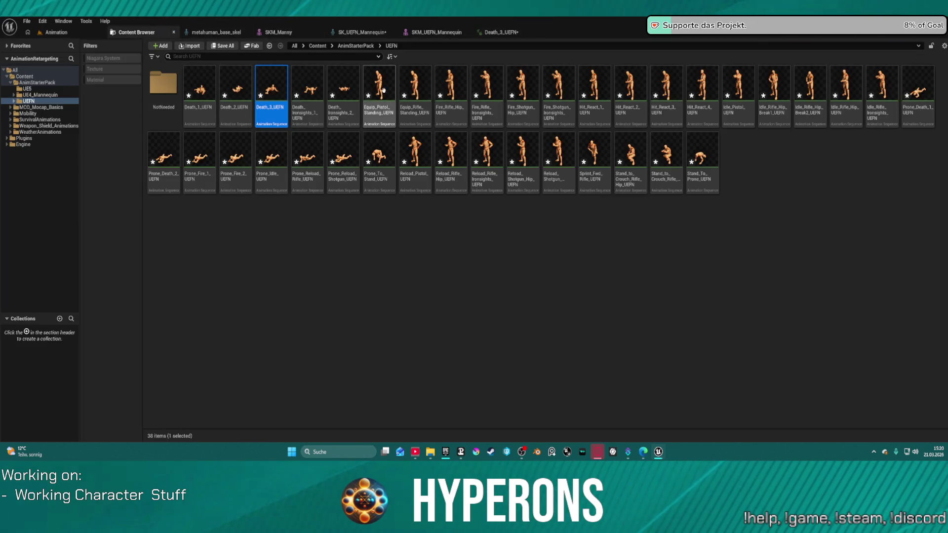
double_click(336, 85)
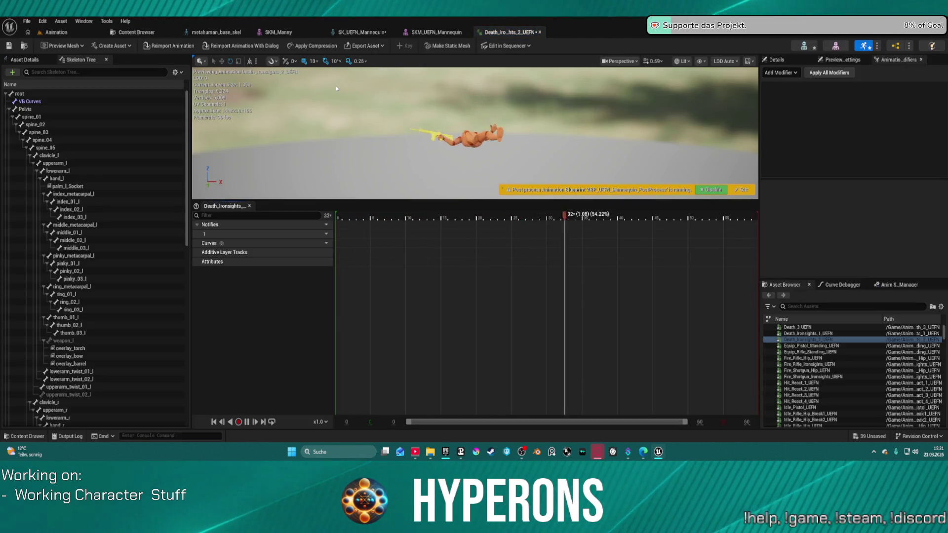
left_click(134, 32)
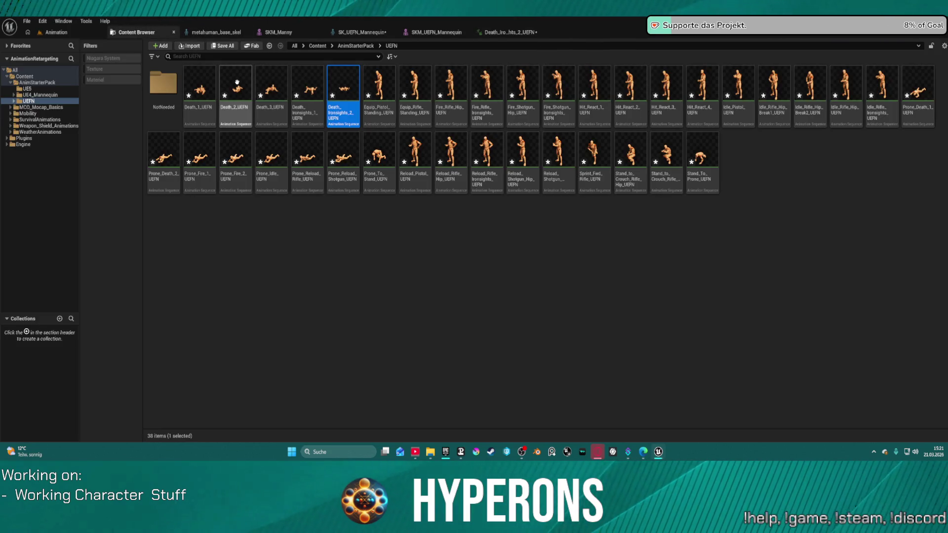
double_click(238, 82)
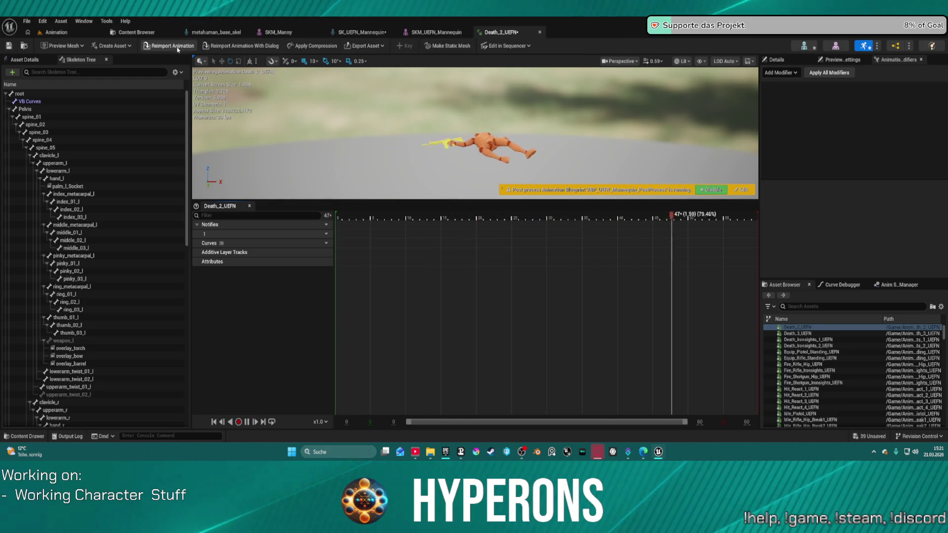
left_click(141, 33)
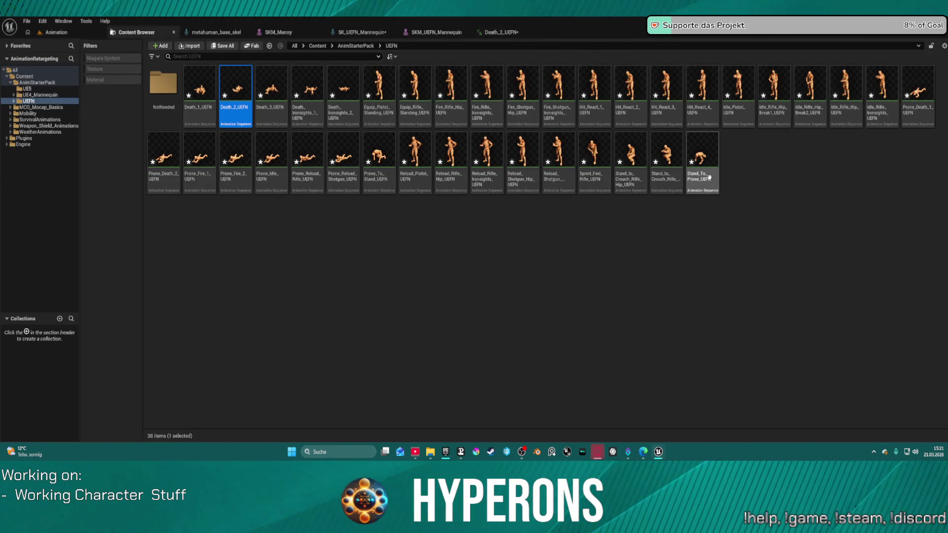
left_click(502, 32)
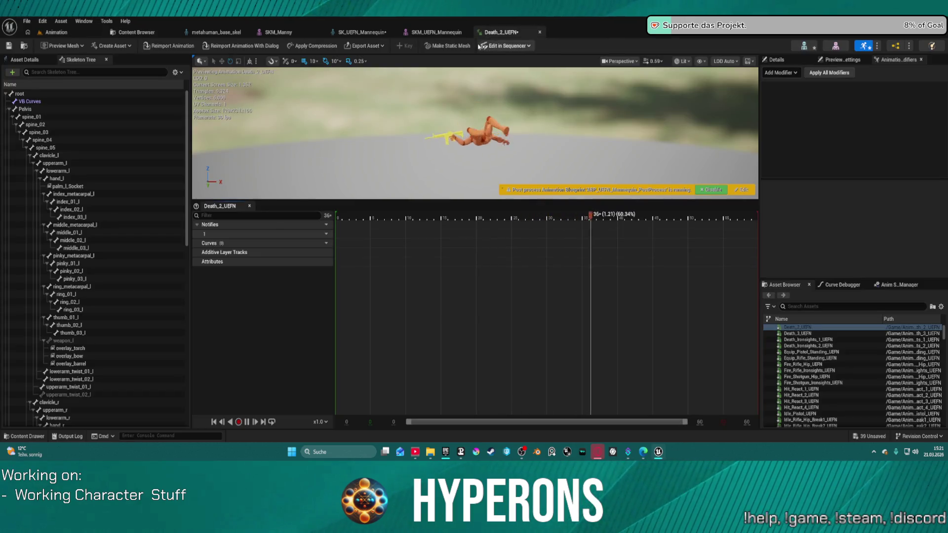
left_click(137, 32)
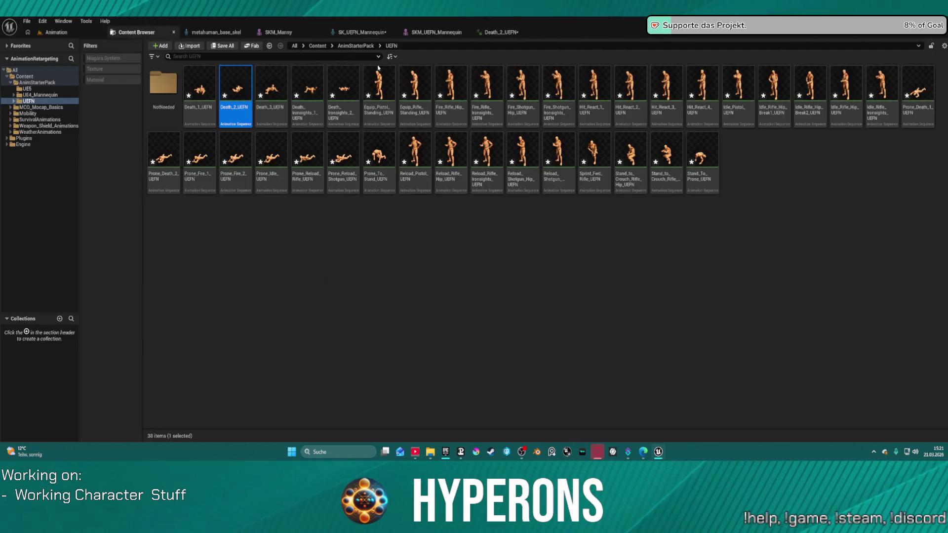
- Preview Prone_Idle_UEFN, then open the NotNeeded folder to check its contents
mouse_move(585, 162)
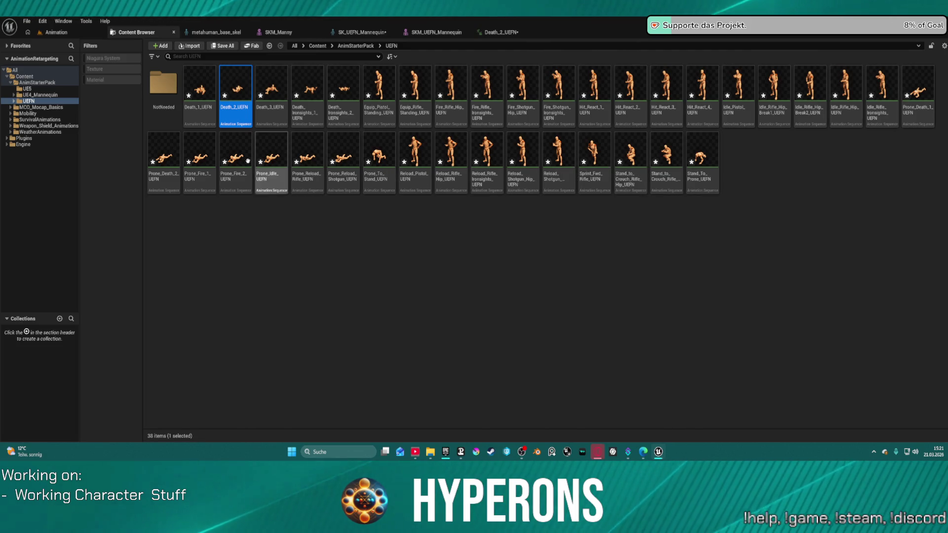
double_click(275, 153)
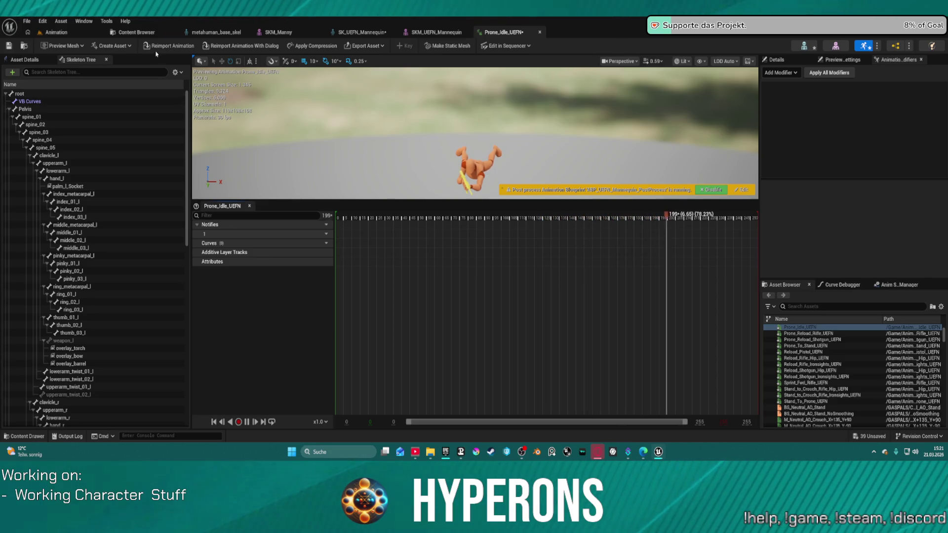
left_click(134, 34)
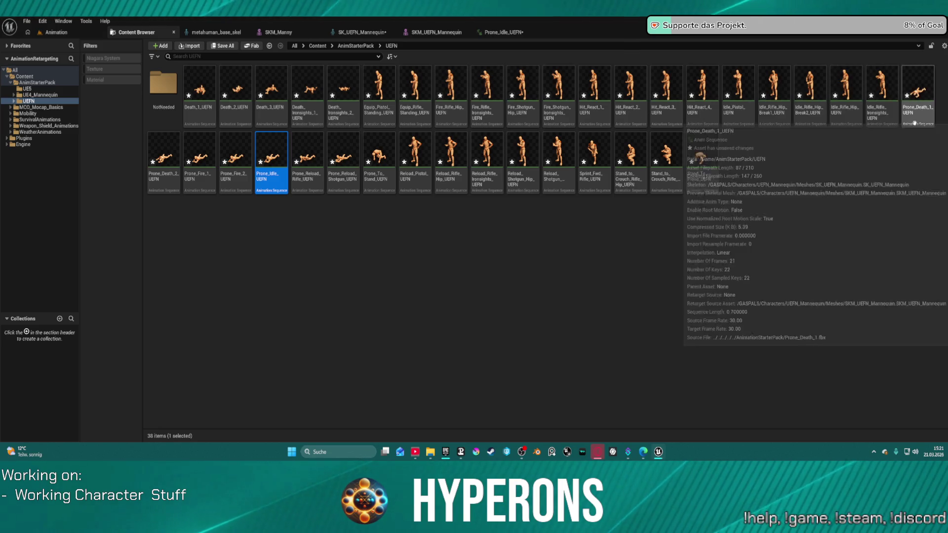
double_click(163, 84)
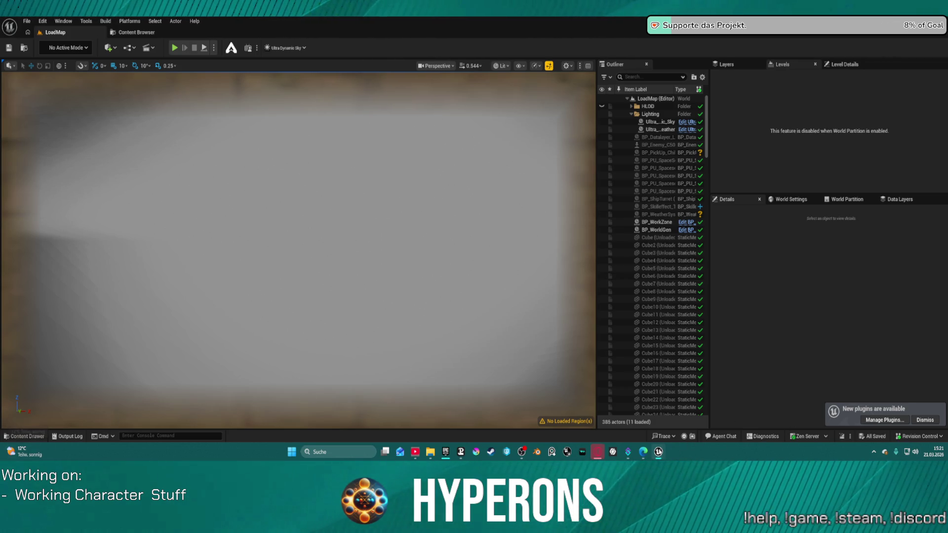
- Close the Agent Chat window and bring the Hyperons project editor forward
mouse_move(659, 452)
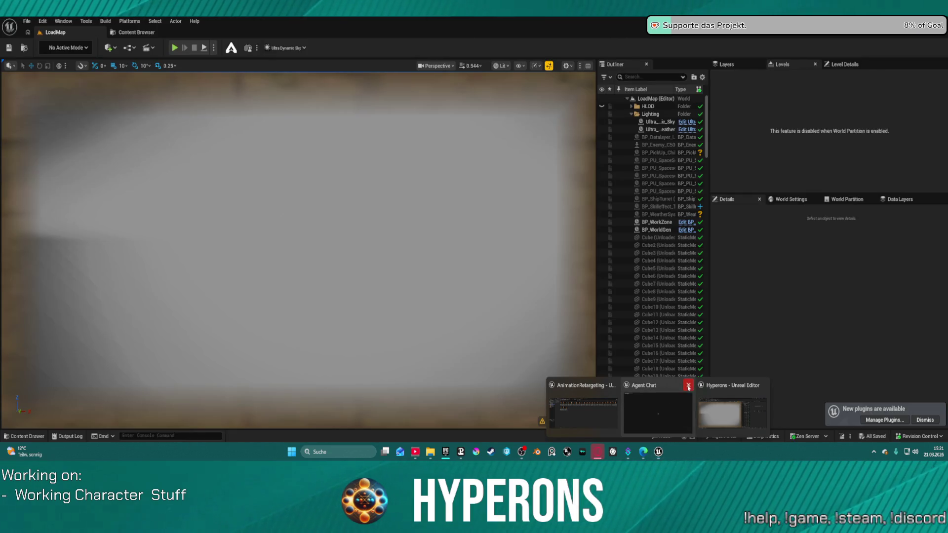
left_click(689, 385)
left_click(687, 418)
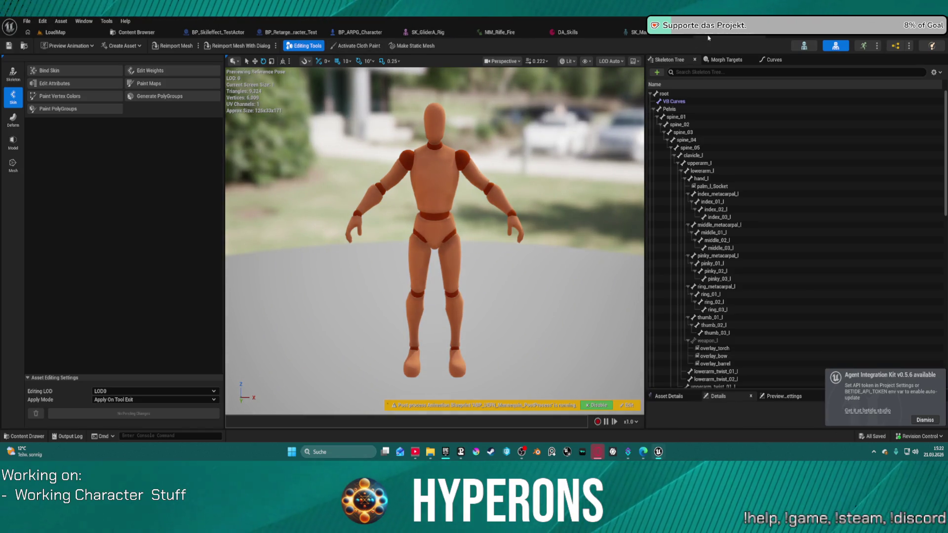
- Close the SK_Mannequin, SK_GliderA_Rig, BP_RetargetCharacter_Test and BP_Skilleffect_TestActor tabs
left_click(637, 32)
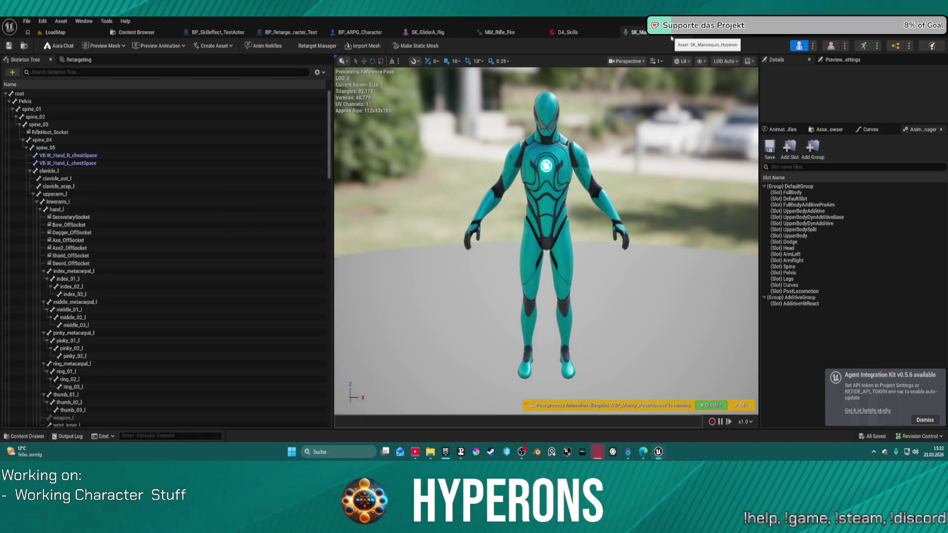
middle_click(670, 38)
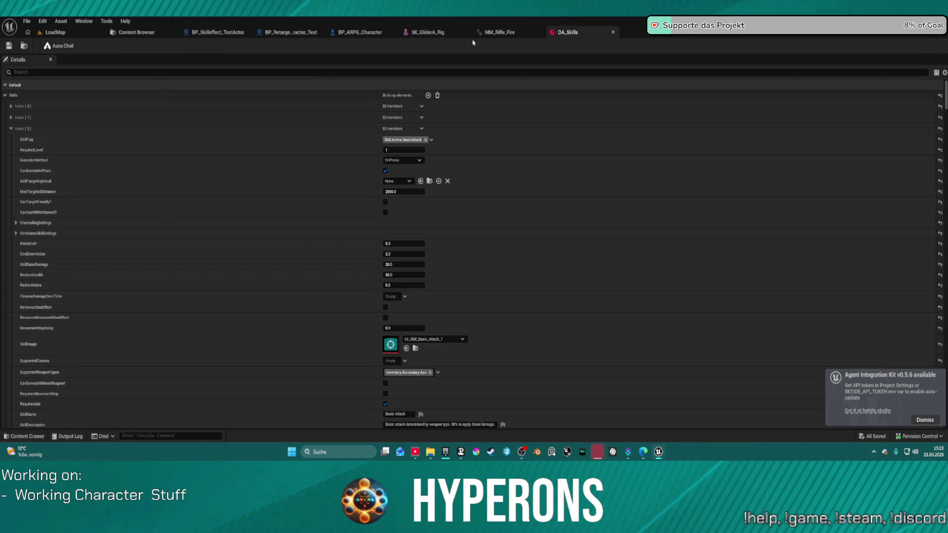
middle_click(426, 33)
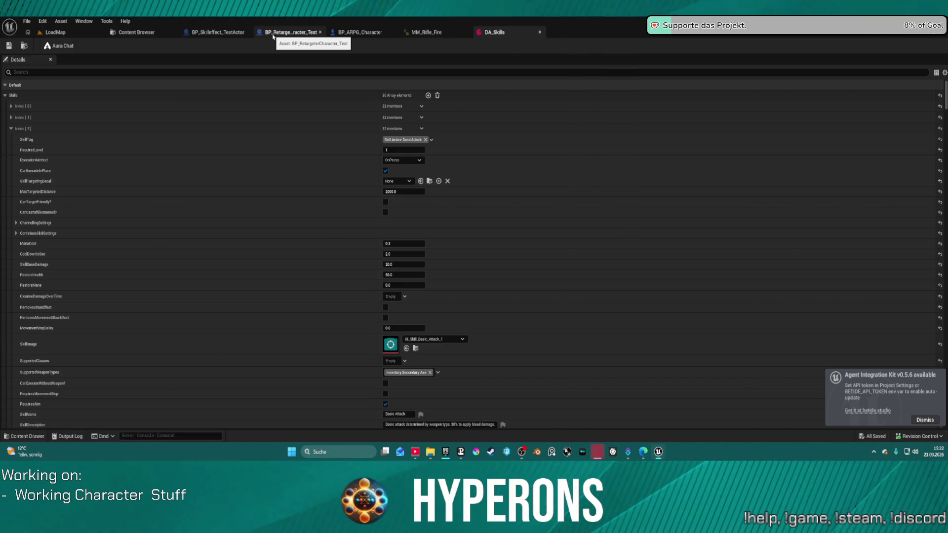
middle_click(273, 32)
middle_click(225, 33)
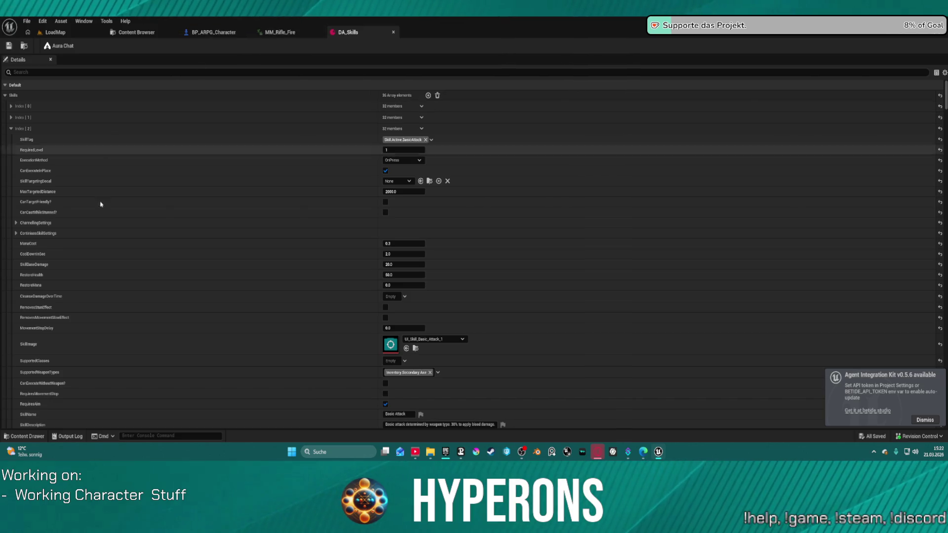
- Move DA_Skills after LoadMap, close MM_Rifle_Fire, and open LoadMap's content browser
left_click(11, 129)
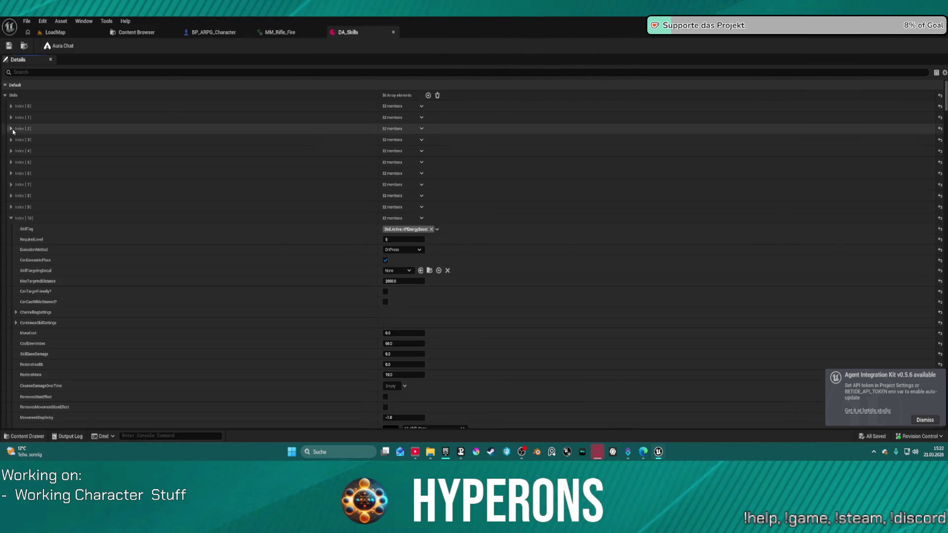
left_click(12, 218)
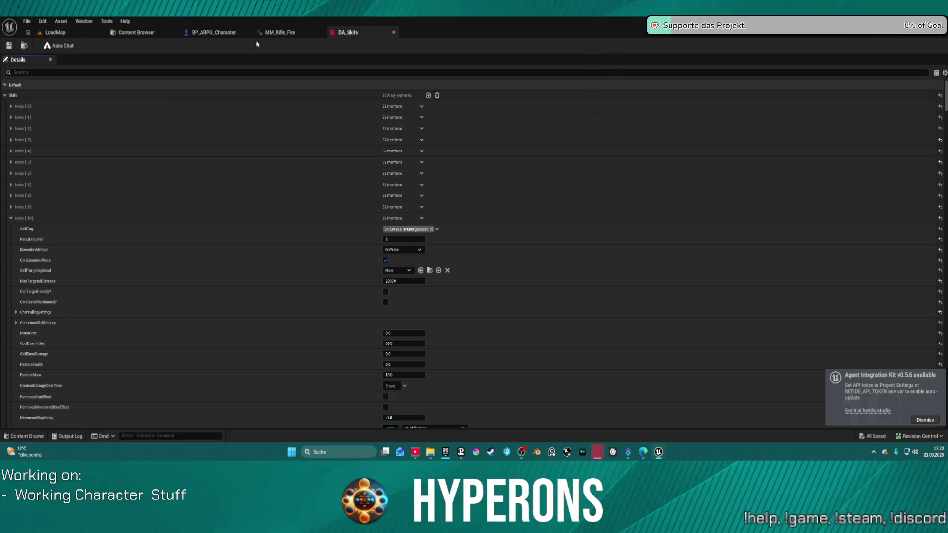
left_click_drag(358, 33, 148, 35)
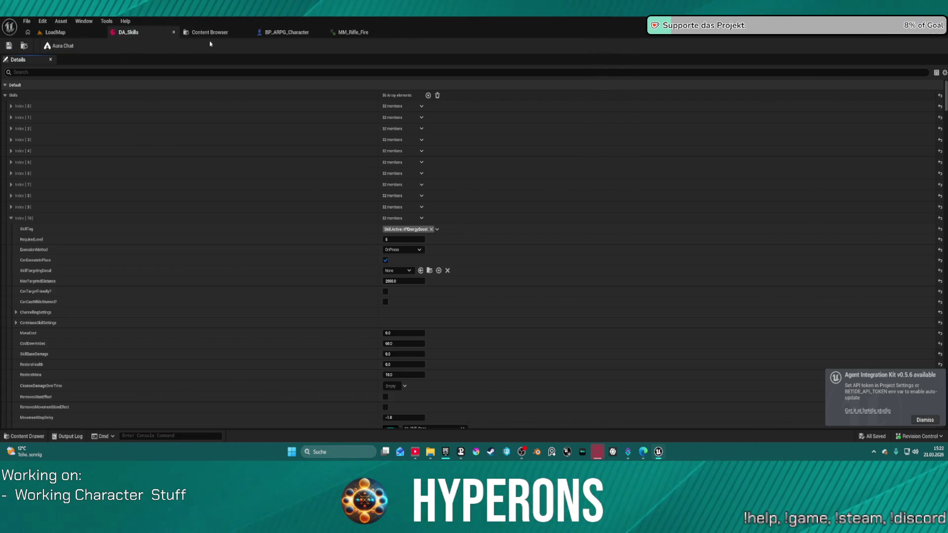
middle_click(351, 33)
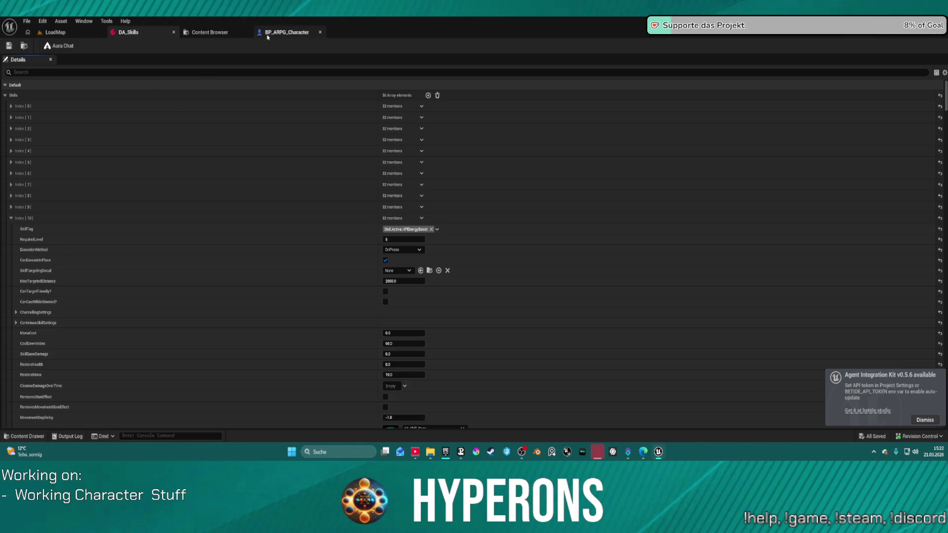
left_click(67, 35)
left_click(24, 437)
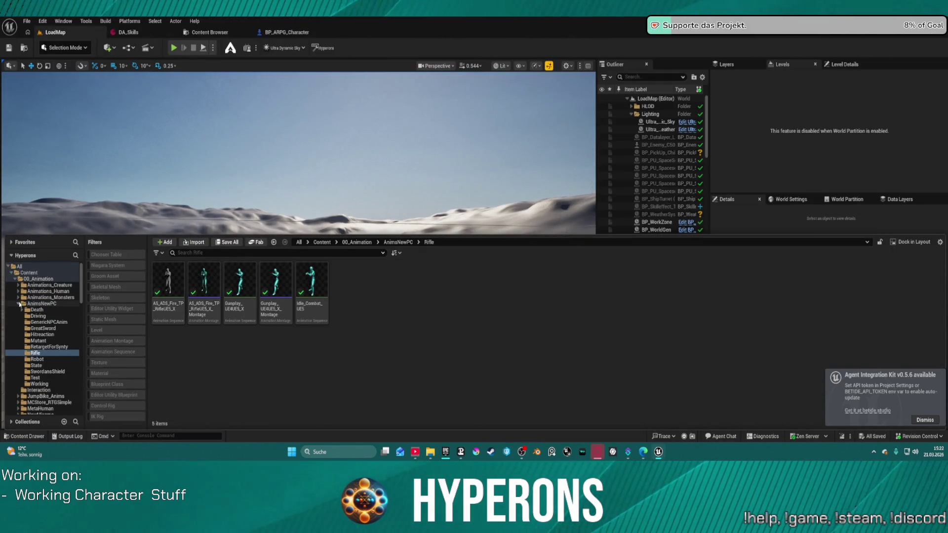
- Browse the AnimsNewPC, UEFN and 00_Animation folders, then switch to the AnimationRetargeting window
double_click(41, 304)
left_click(34, 359)
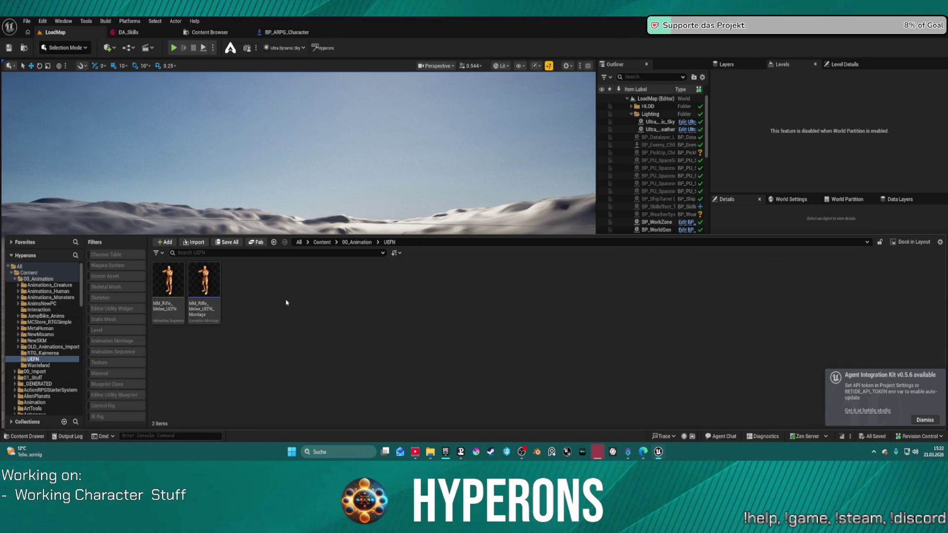
right_click(286, 300)
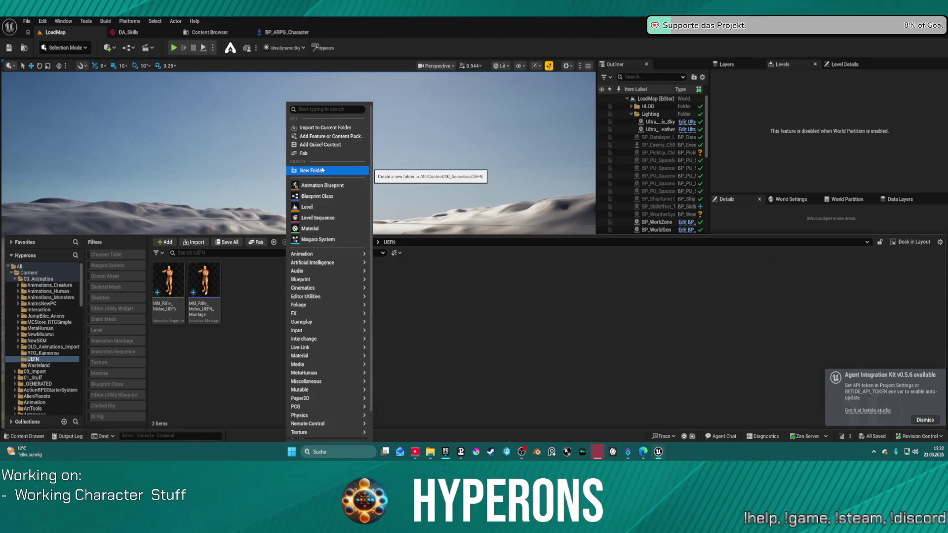
left_click(38, 279)
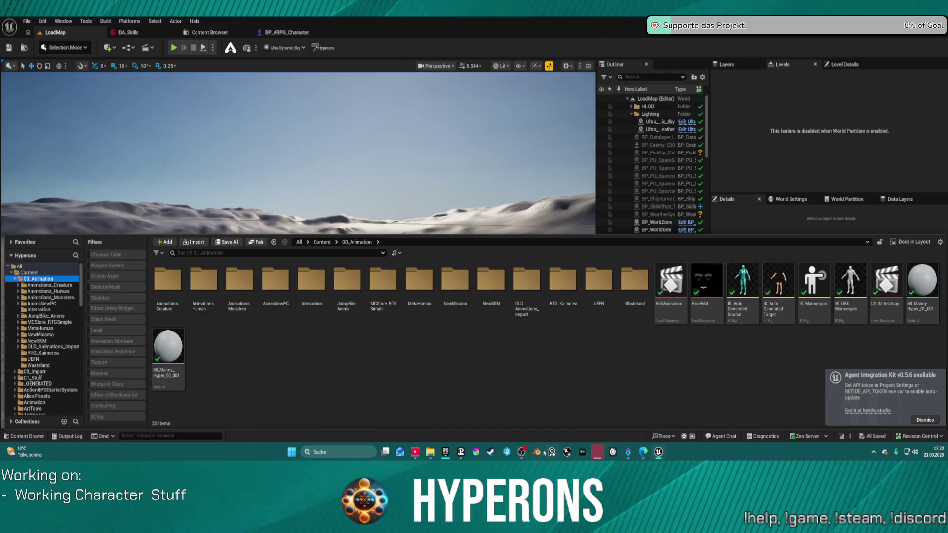
mouse_move(658, 452)
left_click(645, 434)
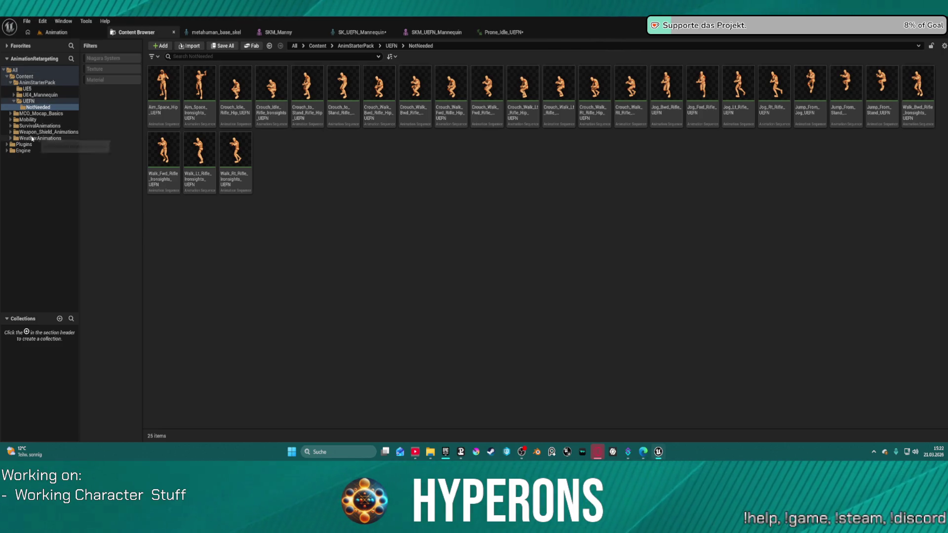
- Create a new folder named 00_Animation under Content
left_click(25, 78)
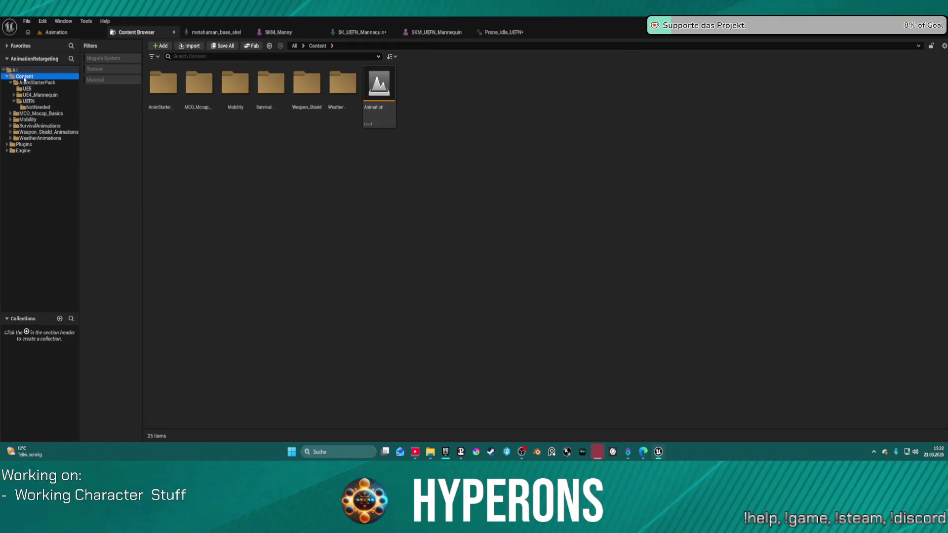
right_click(24, 78)
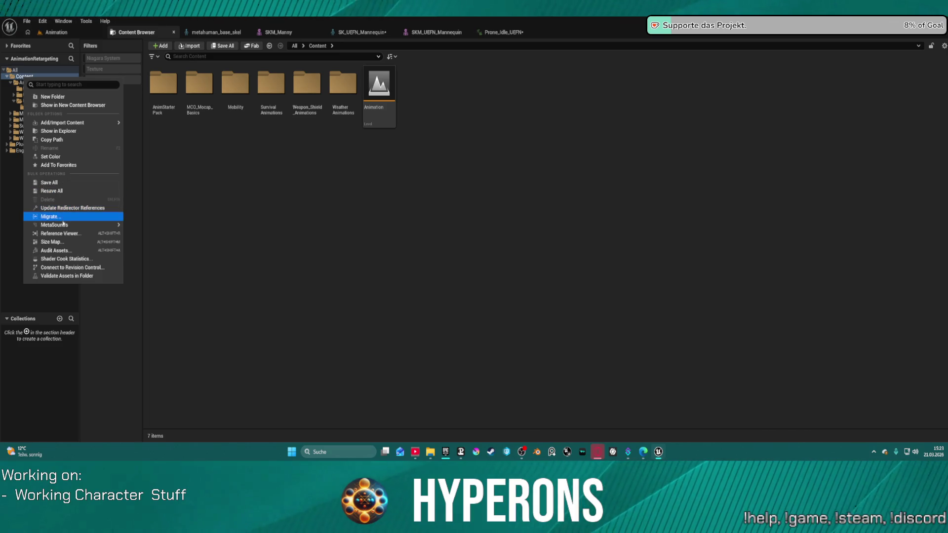
left_click(52, 97)
type("00_Anima")
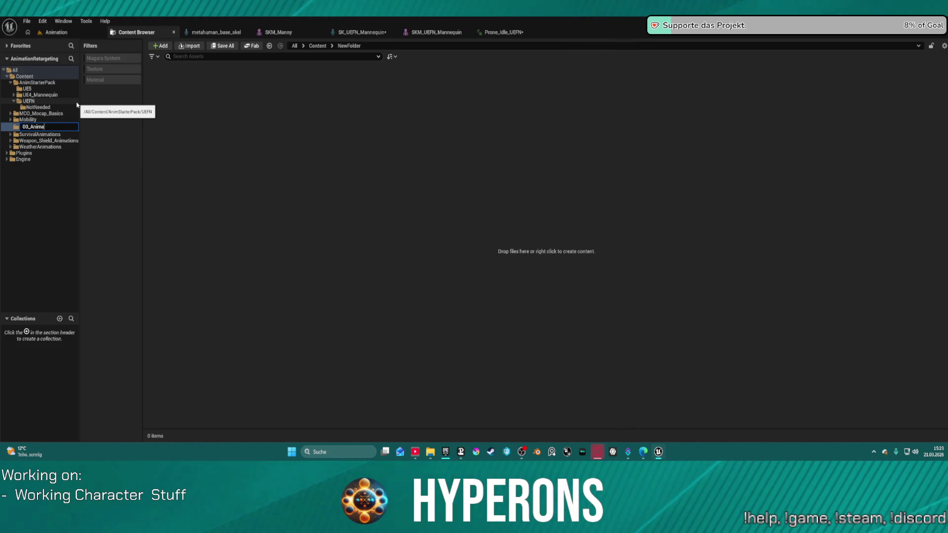
type("tion")
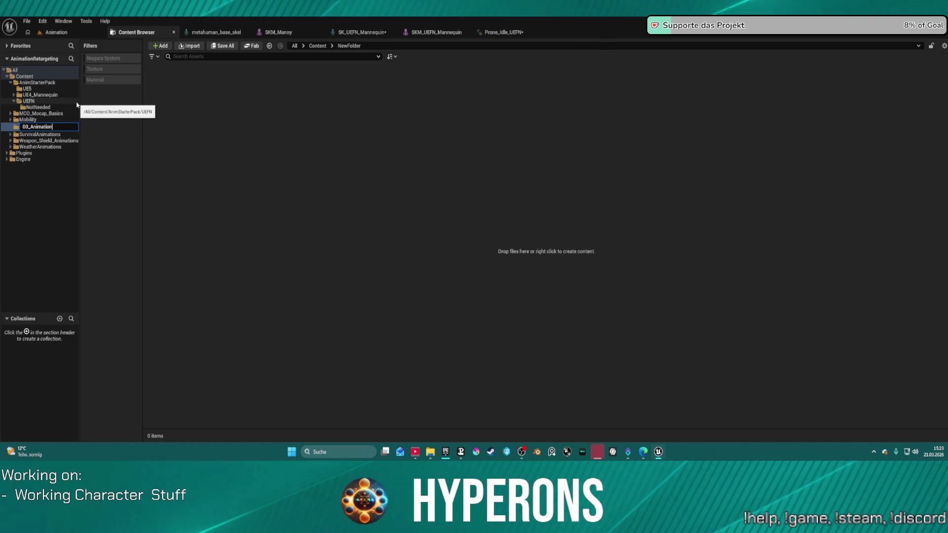
key("Return")
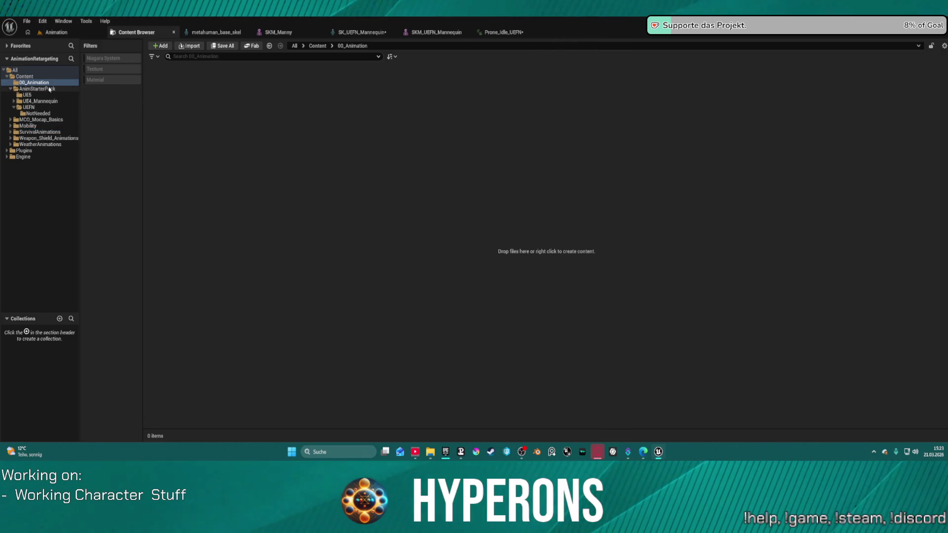
- Move AnimStarterPack through WeatherAnimations into 00_Animation, confirming the asset-loading prompts
key("Down")
left_click(40, 144, "shift")
left_click_drag(40, 144, 39, 84)
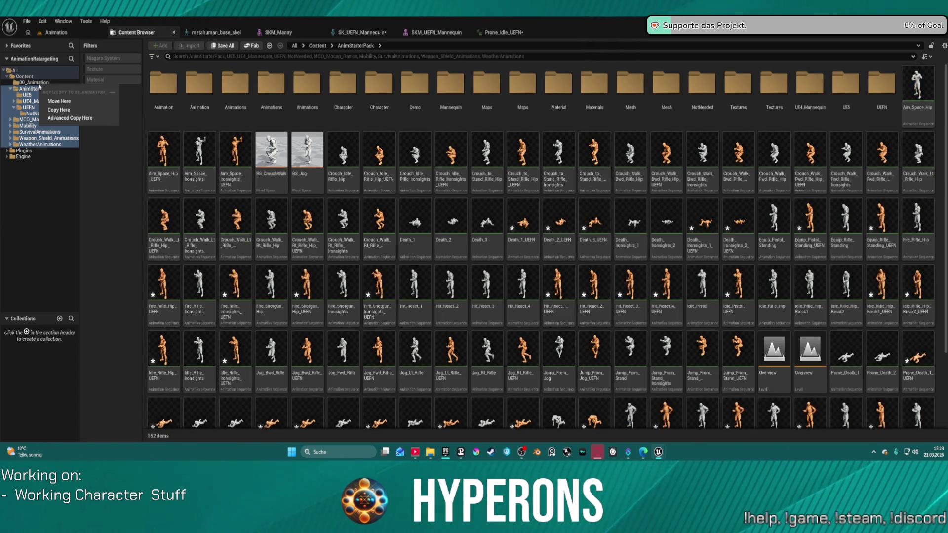
left_click(64, 104)
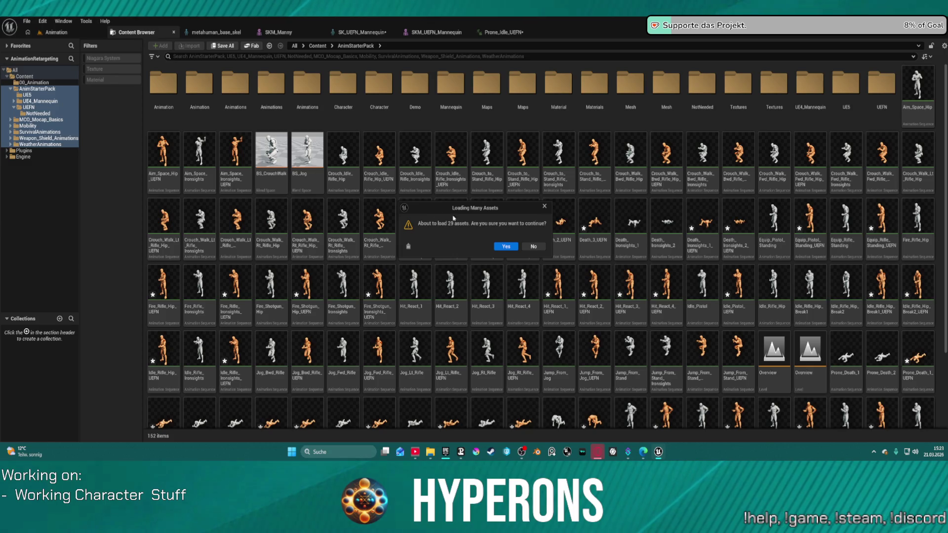
left_click(540, 246)
left_click(533, 246)
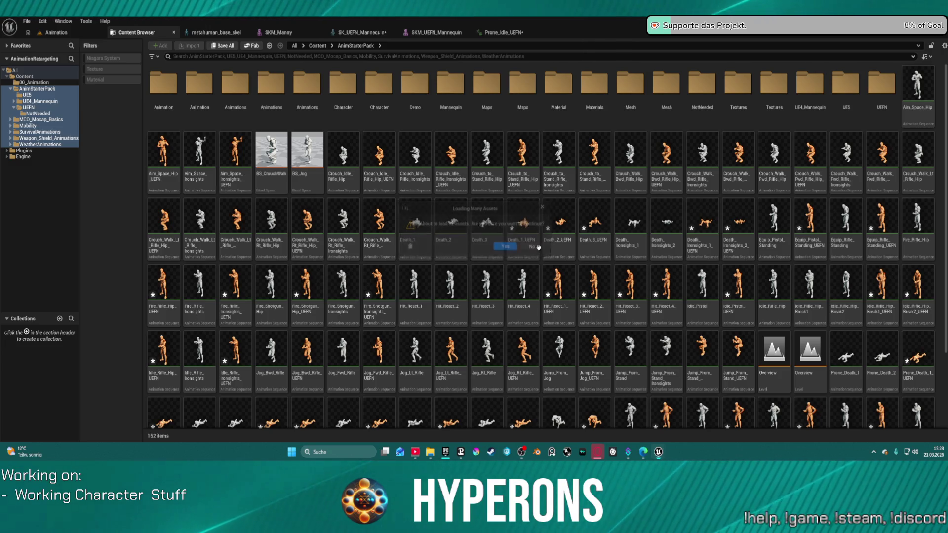
left_click(539, 249)
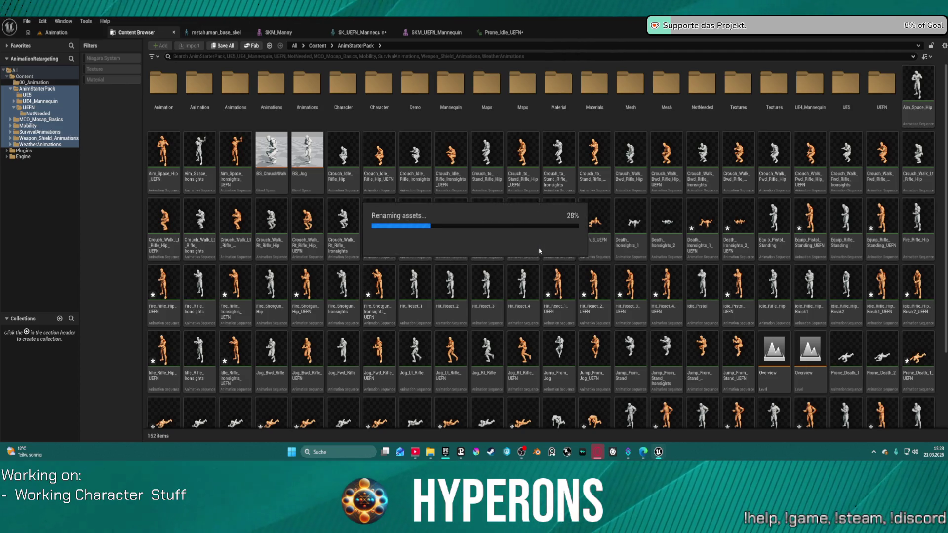
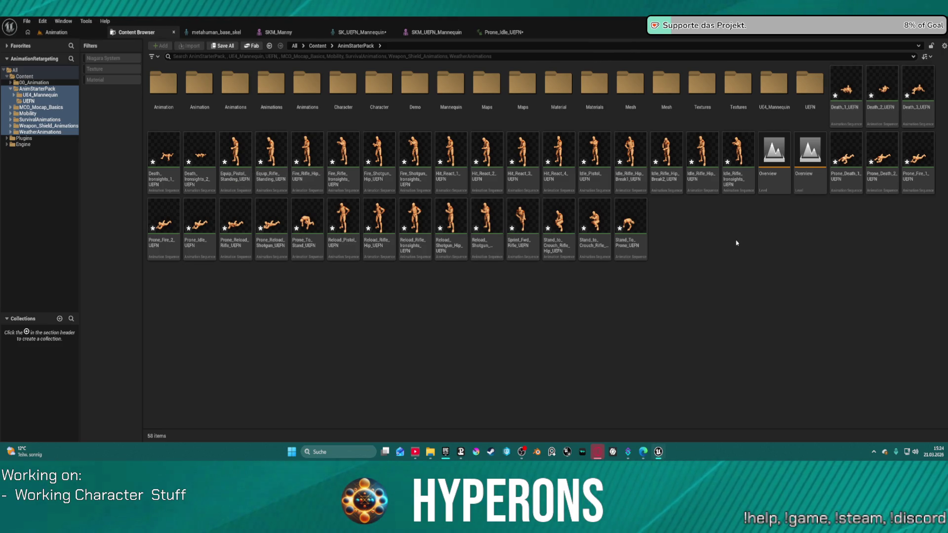
- Expand 00_Animation in the folder tree and open its AnimStarterPack folder
left_click(24, 89)
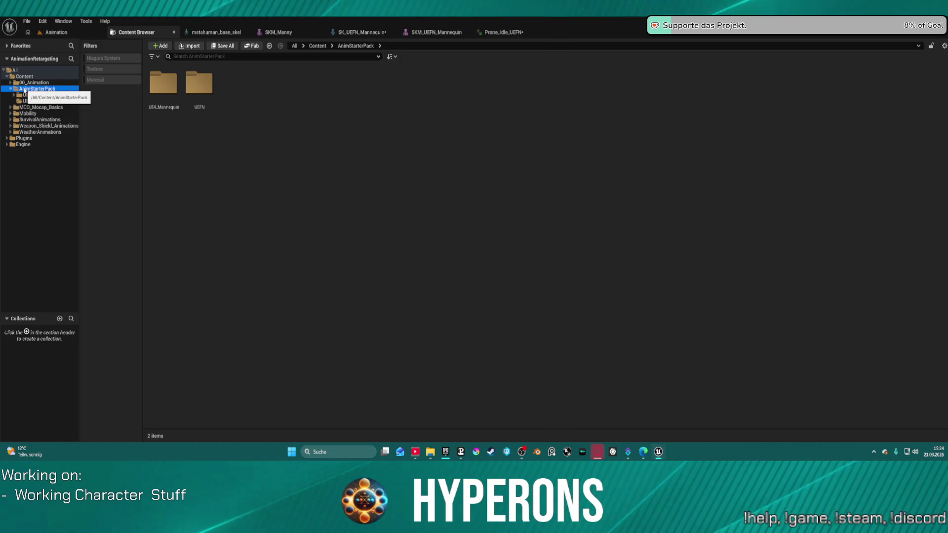
left_click(25, 101)
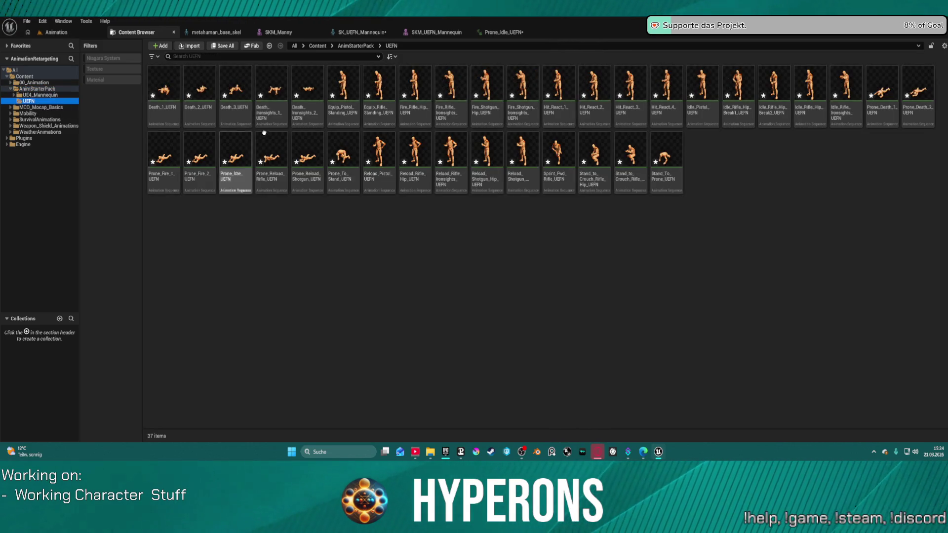
left_click(21, 84)
left_click(24, 76, "ctrl")
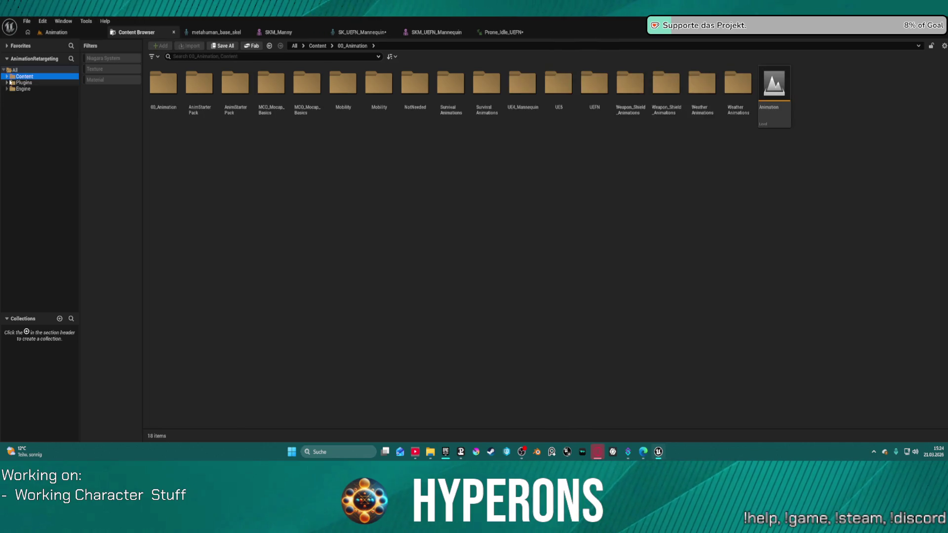
left_click(11, 82)
left_click(17, 90)
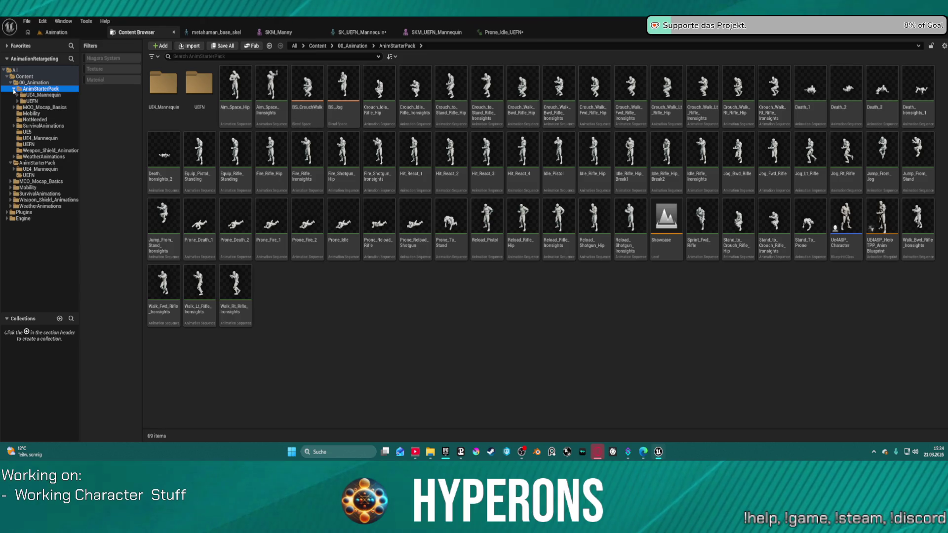
- Look through UE4_Mannequin's Mesh and Textures folders and the original UEFN animations folder
left_click(13, 157)
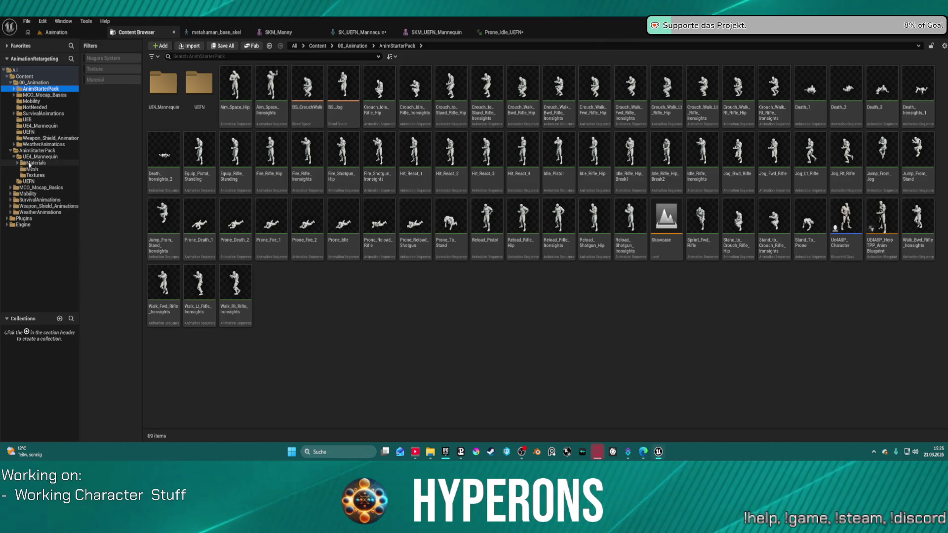
left_click(34, 157)
left_click(33, 170)
left_click(35, 174)
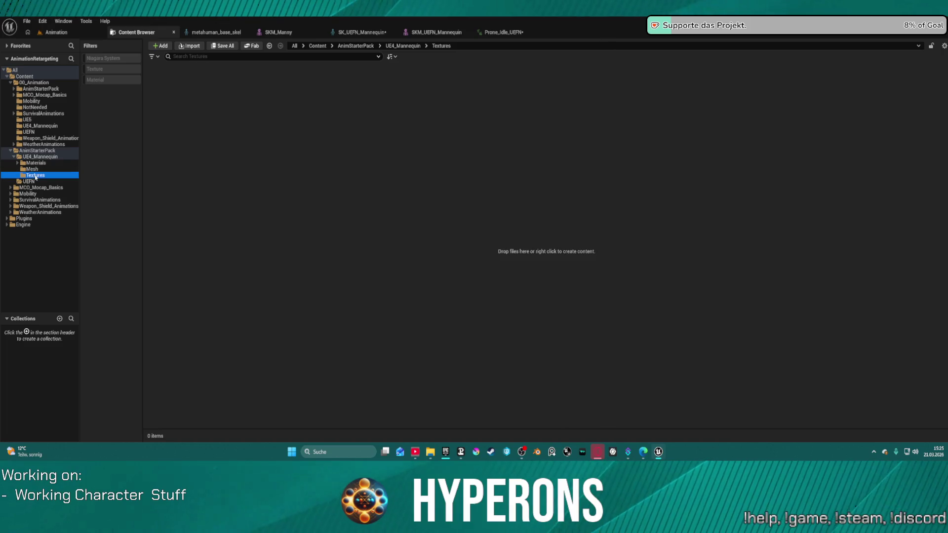
left_click(31, 182)
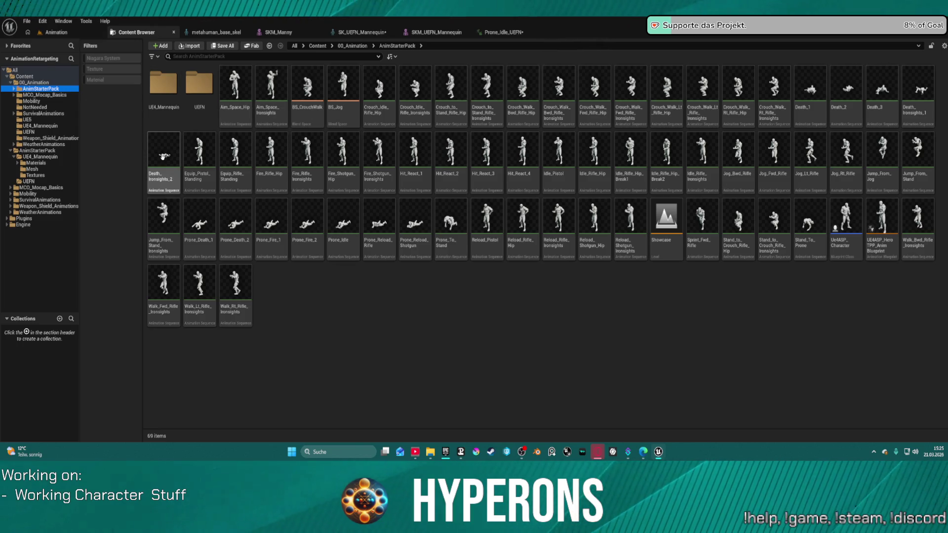
- Compare the UE4_Mannequin Materials and Textures folders in both AnimStarterPack copies
left_click(42, 157)
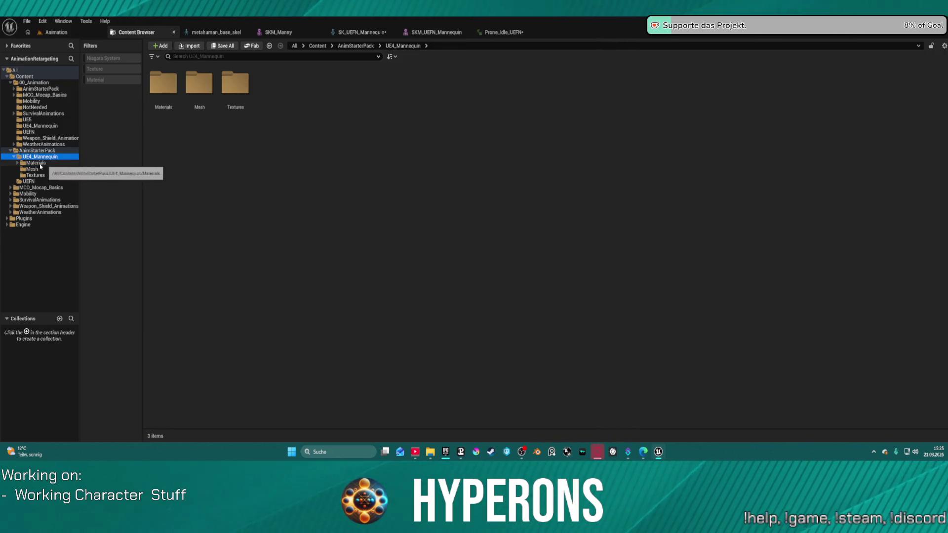
left_click(36, 163)
left_click(32, 176)
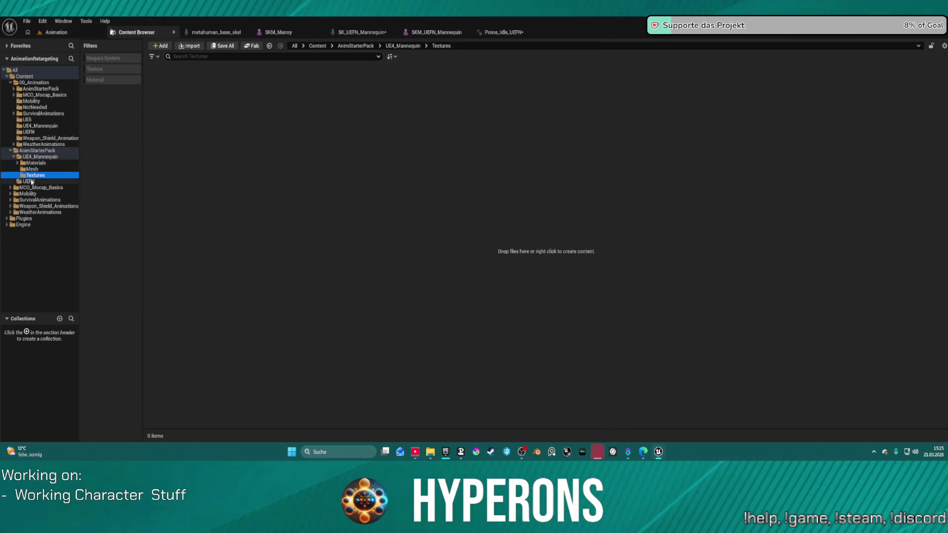
left_click(14, 89)
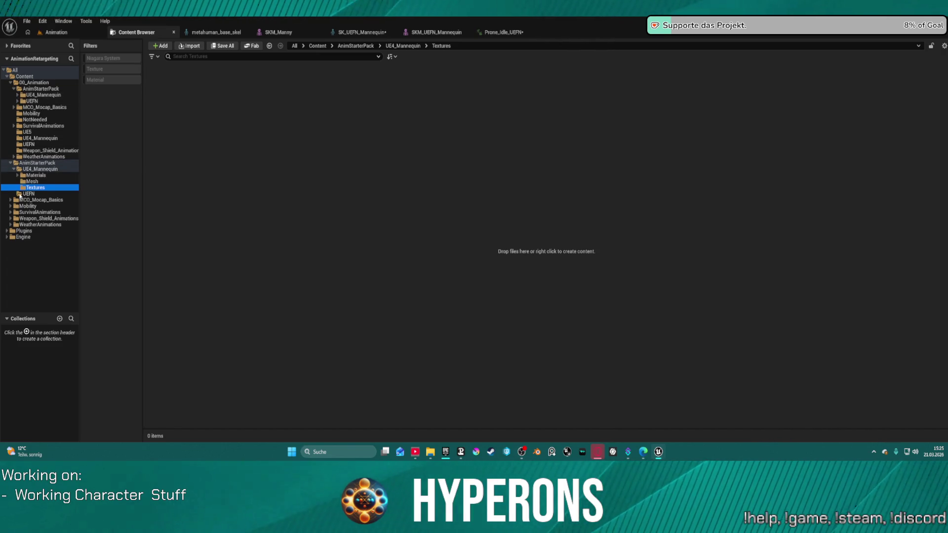
left_click(17, 96)
left_click(40, 95)
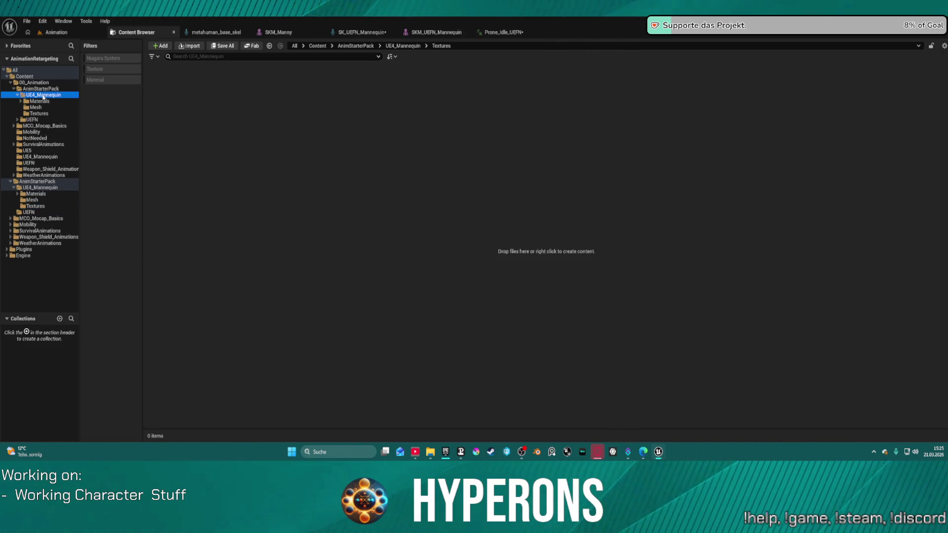
left_click(163, 94)
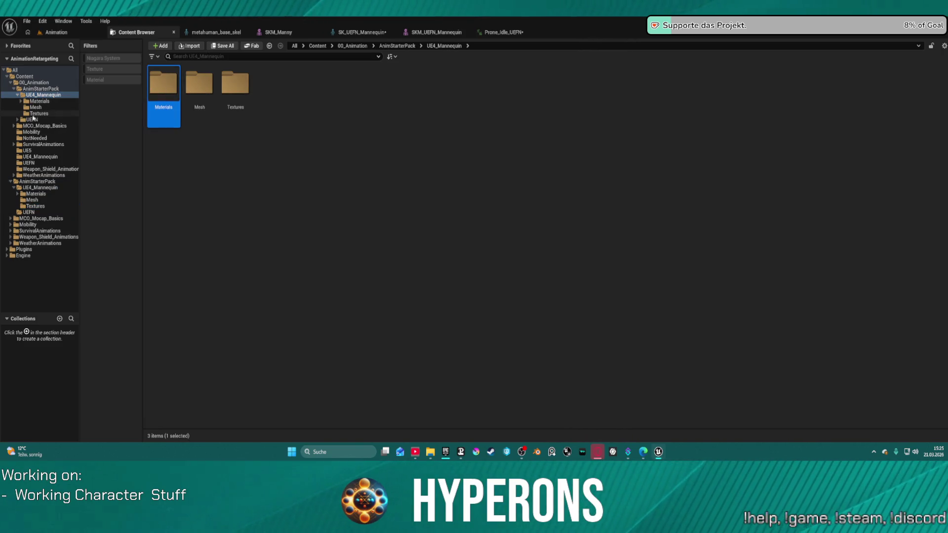
- Open UEFN's NotNeeded subfolder, then drag the UEFN folder up onto 00_Animation
left_click(31, 120)
key("Up")
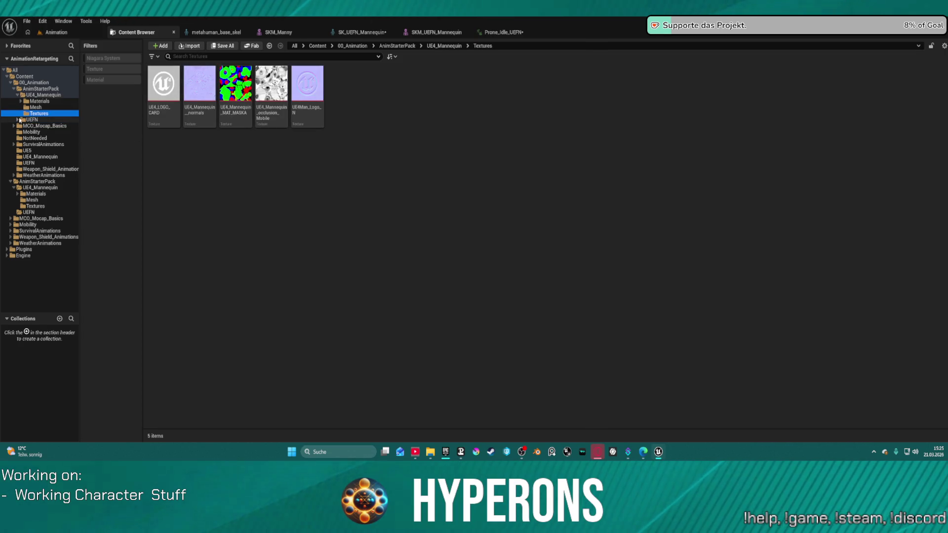
left_click(18, 120)
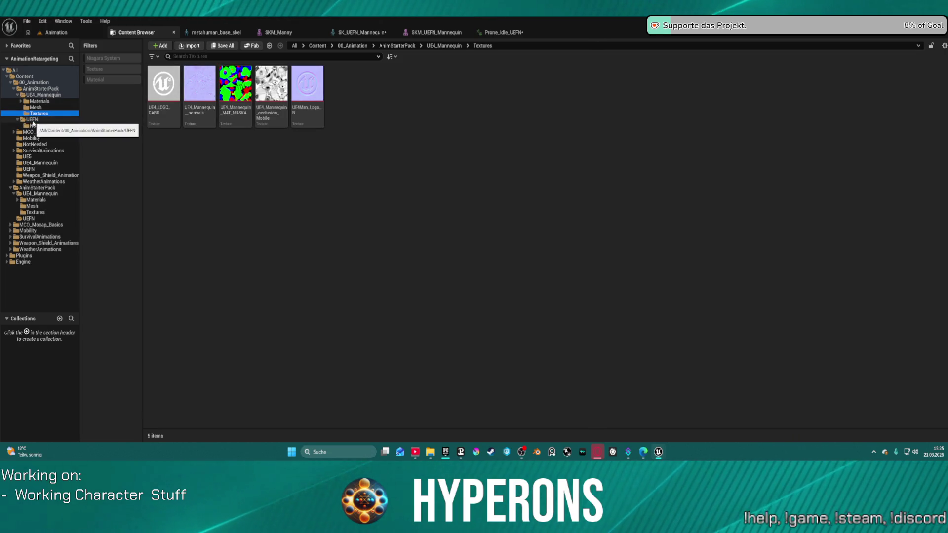
left_click(34, 127)
left_click(36, 120)
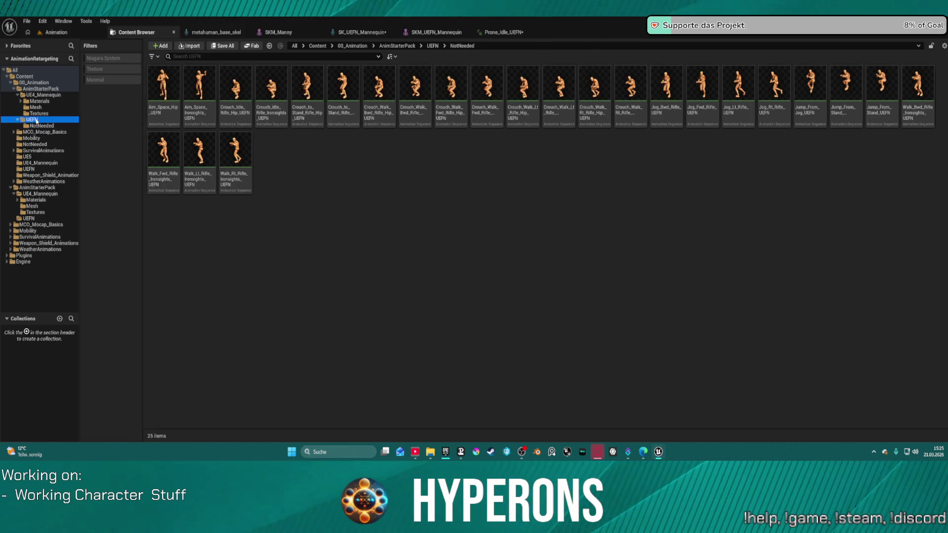
left_click_drag(36, 120, 39, 83)
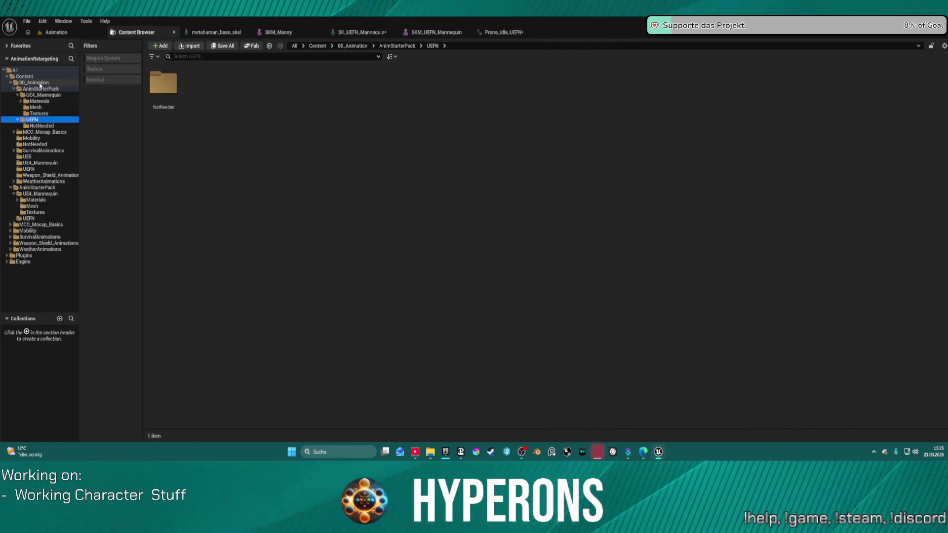
- Choose Move Here so UEFN lands directly under 00_Animation, then open the moved folder
left_click(62, 101)
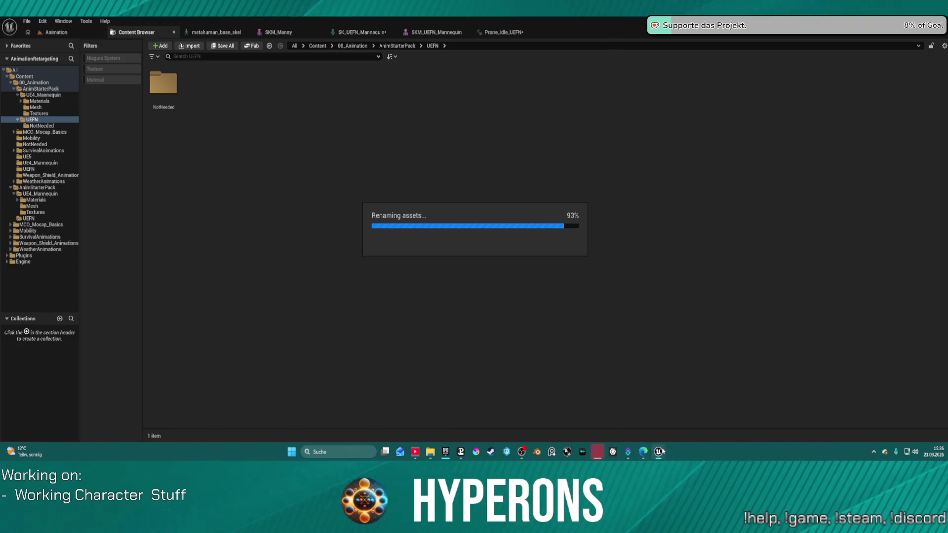
mouse_move(659, 452)
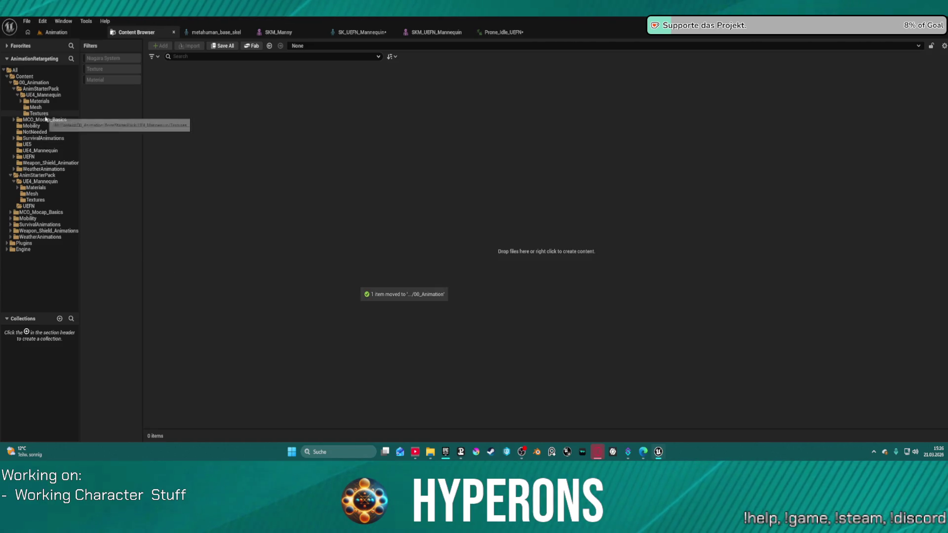
left_click(13, 158)
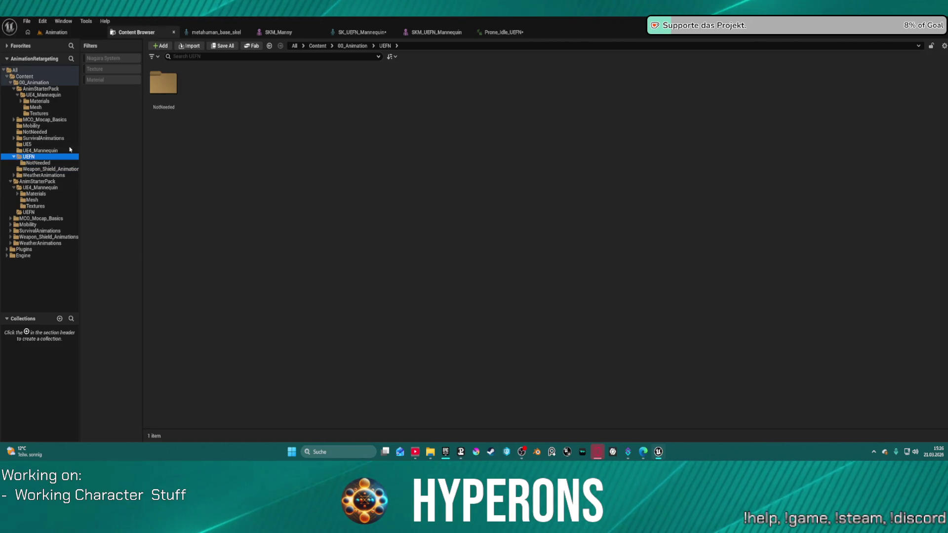
- Create a folder named NewFolder in 00_Animation/UEFN beside NotNeeded, then return to AnimStarterPack/UEFN
right_click(189, 143)
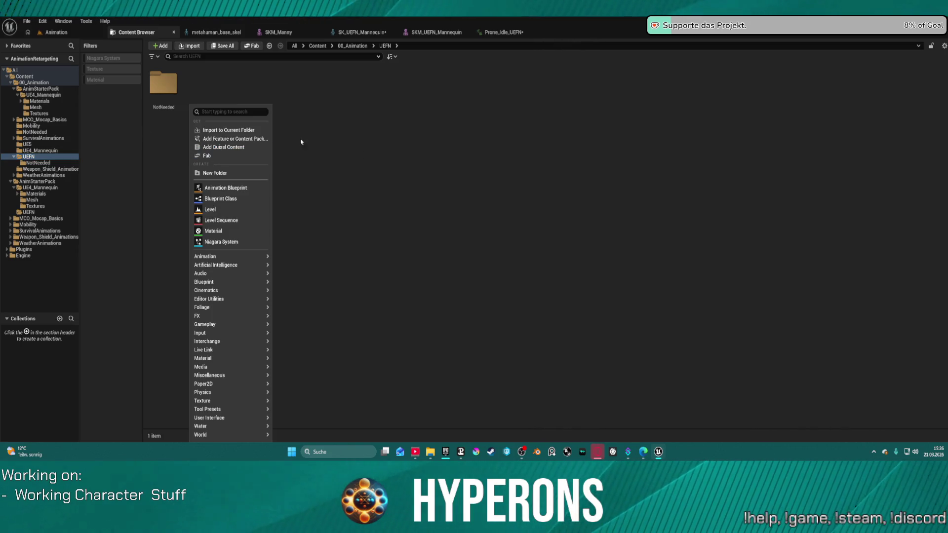
left_click(233, 173)
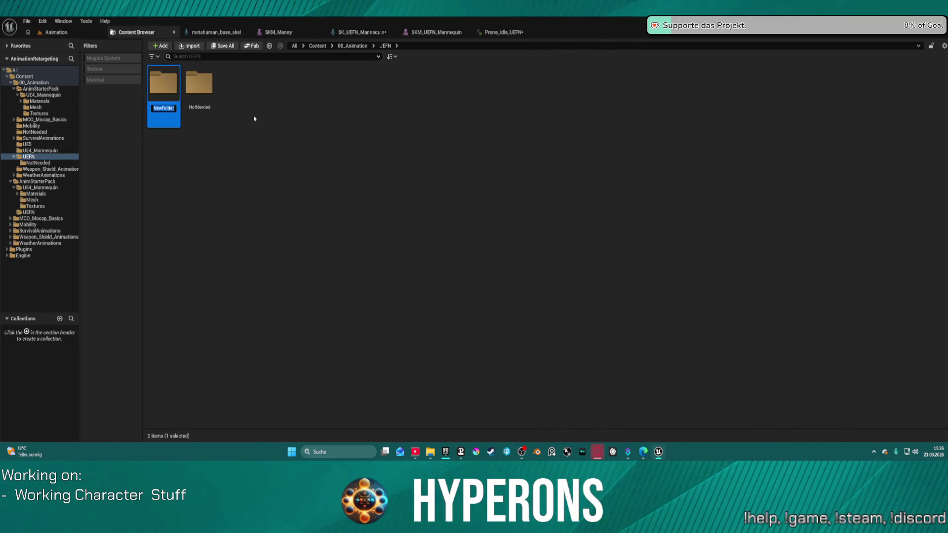
key("Return")
double_click(199, 87)
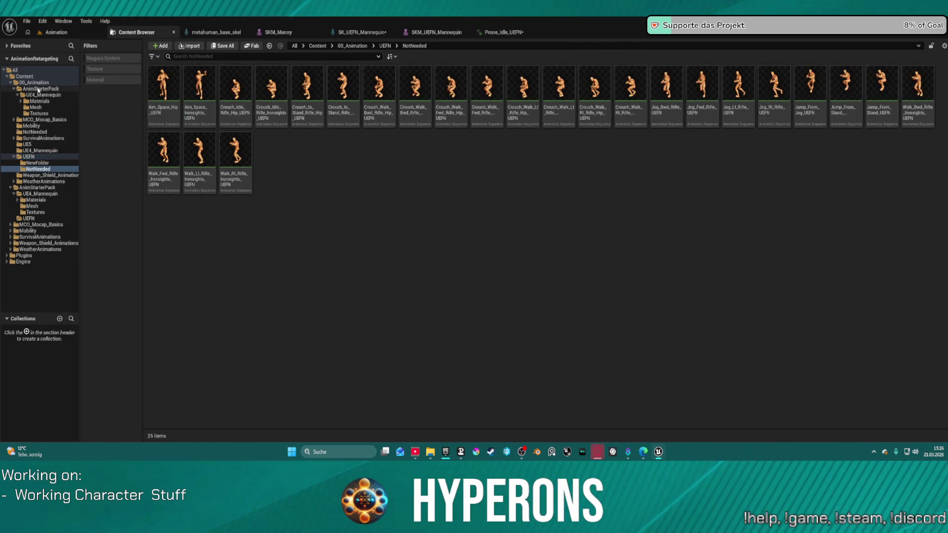
left_click(28, 156)
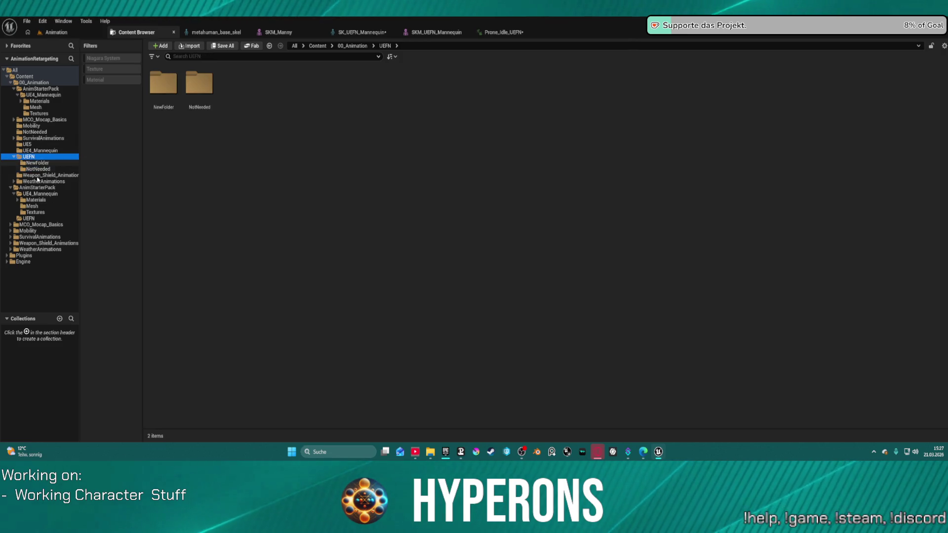
left_click(28, 219)
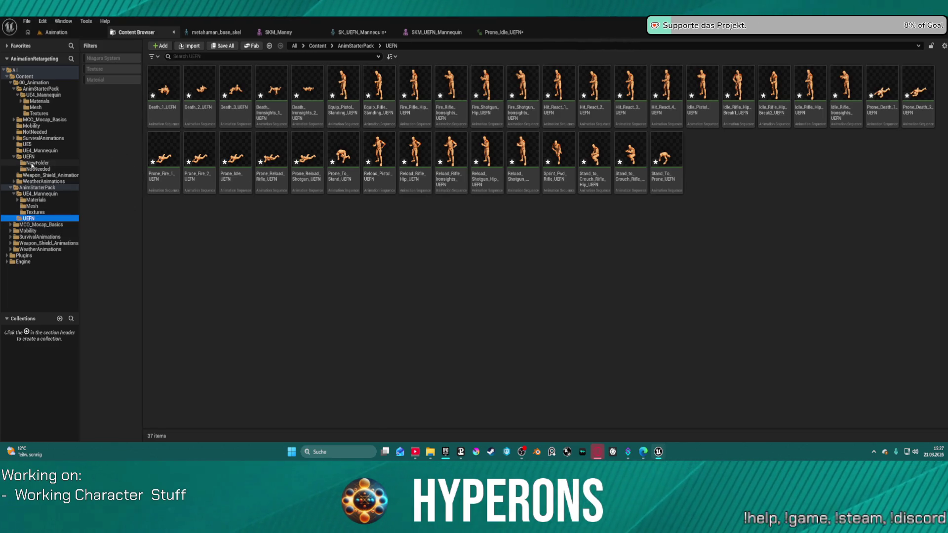
- Rename NewFolder in 00_Animation/UEFN to 'Weapon'
left_click(32, 164)
left_click(39, 163)
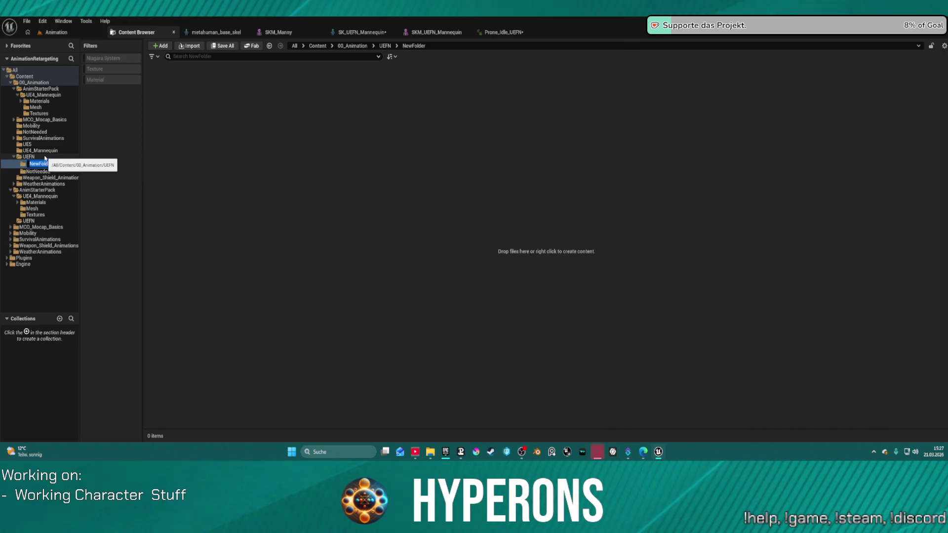
type("A")
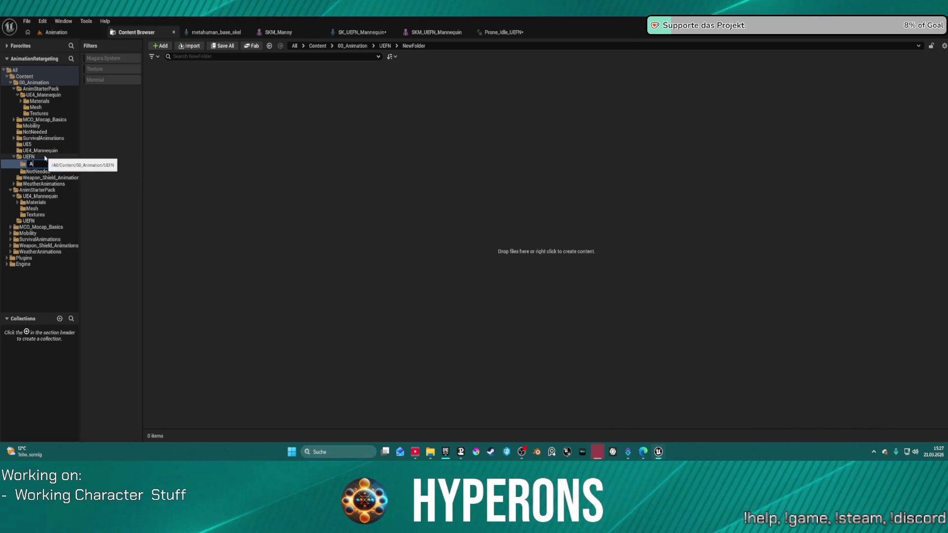
type("nimSta")
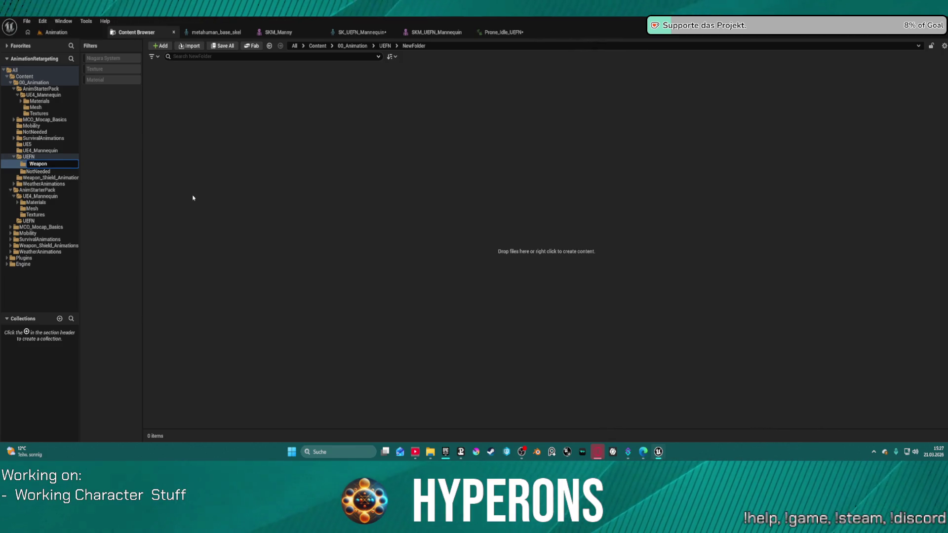
key("BackSpace")
key("Return")
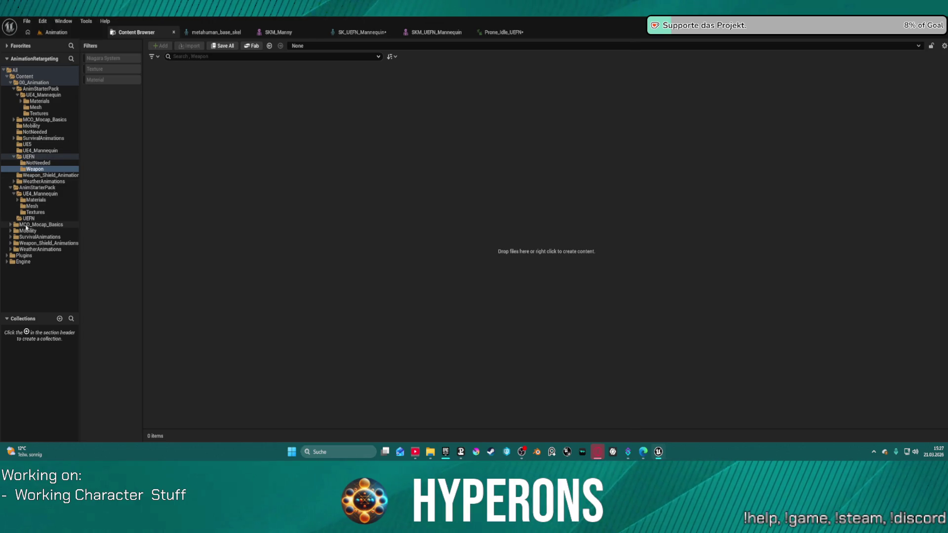
- Select all 37 animations in AnimStarterPack/UEFN and move them into 00_Animation/UEFN/Weapon
left_click(28, 218)
left_click(150, 96)
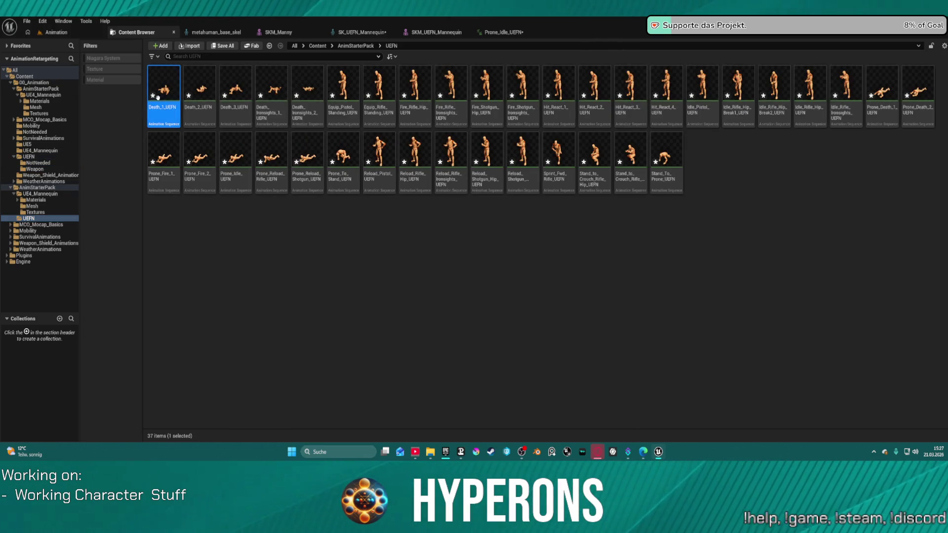
left_click(670, 170, "shift")
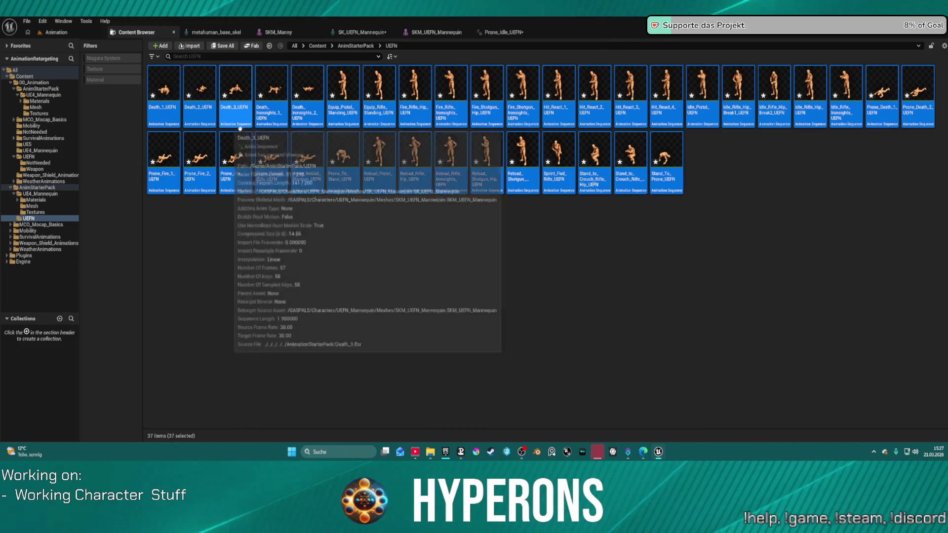
mouse_move(242, 124)
left_mouse_down()
mouse_move(39, 204)
mouse_move(38, 219)
mouse_move(39, 167)
left_mouse_up()
left_click(55, 183)
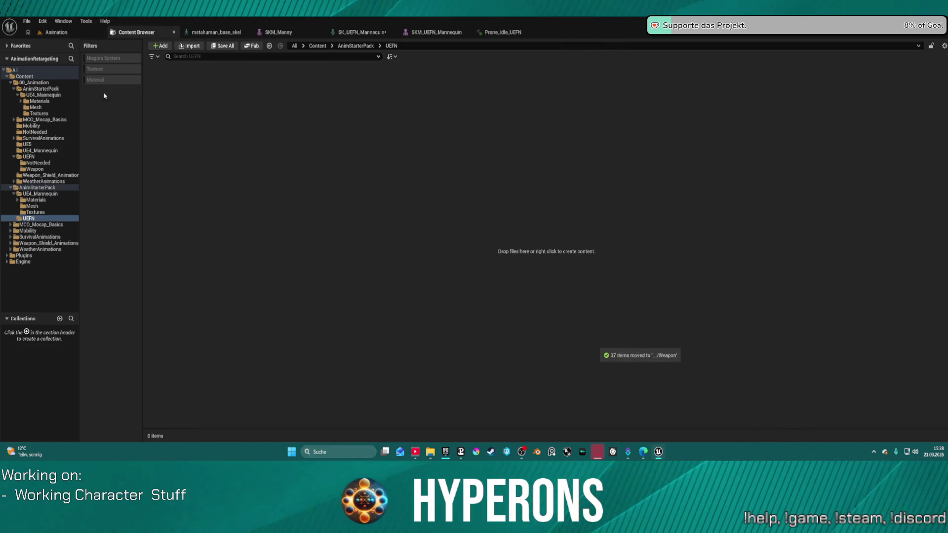
left_click(43, 220)
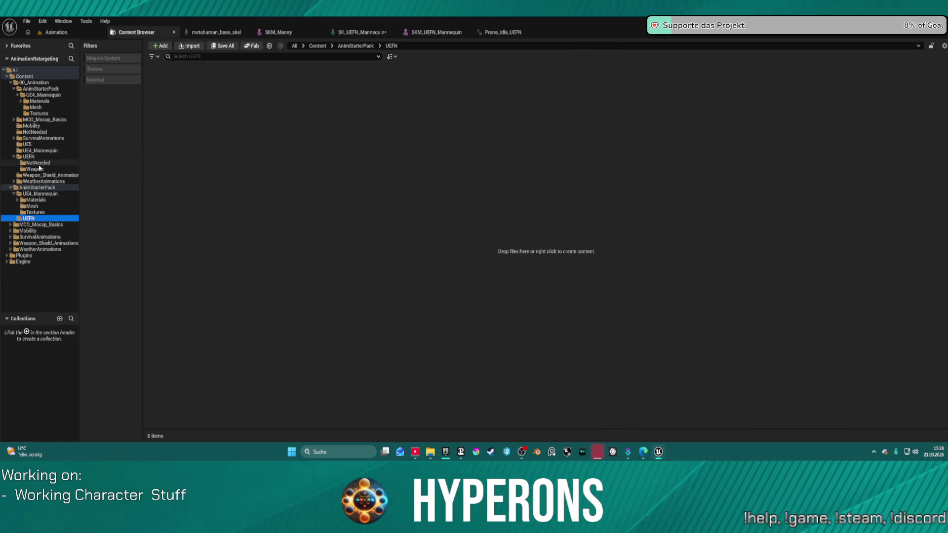
- Select all 37 animations in the Weapon folder and launch Asset Actions > Migrate
left_click(42, 169)
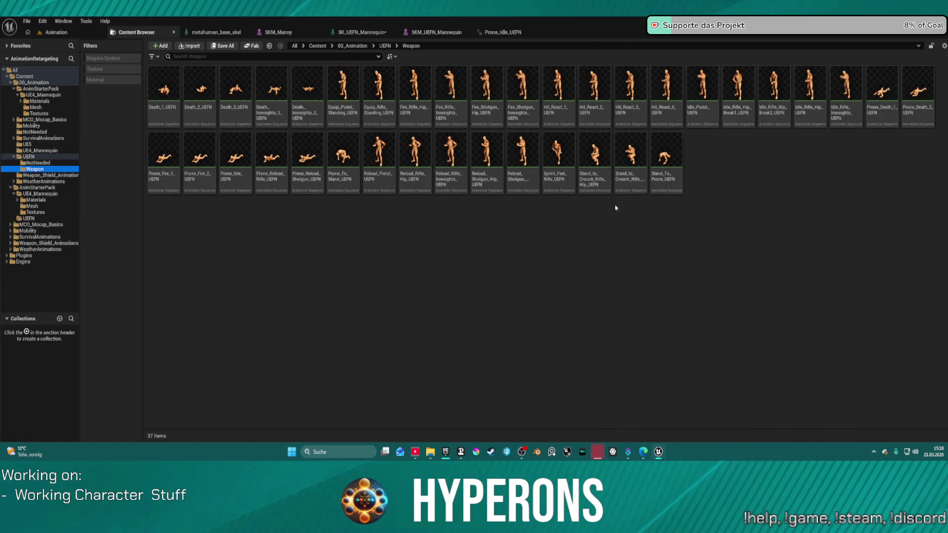
left_click(666, 157)
left_click(164, 97, "shift")
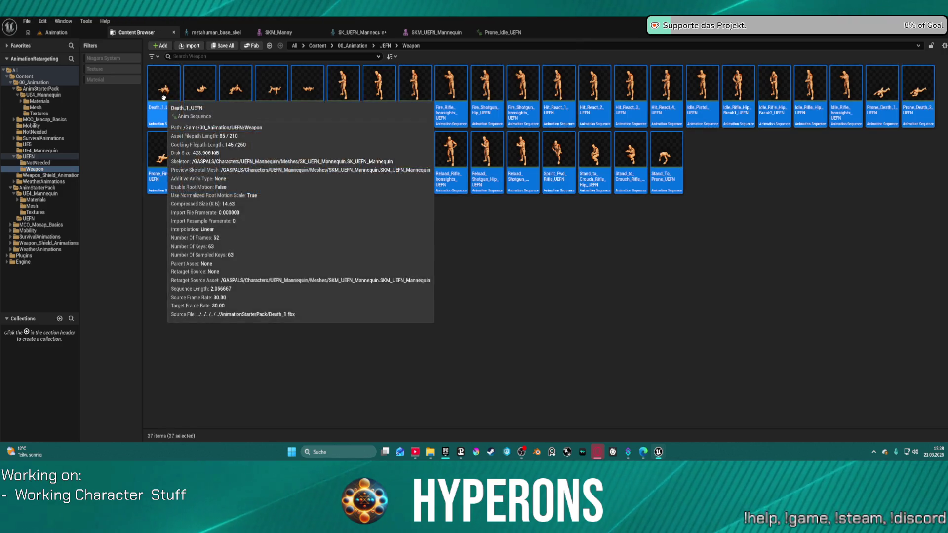
right_click(165, 99)
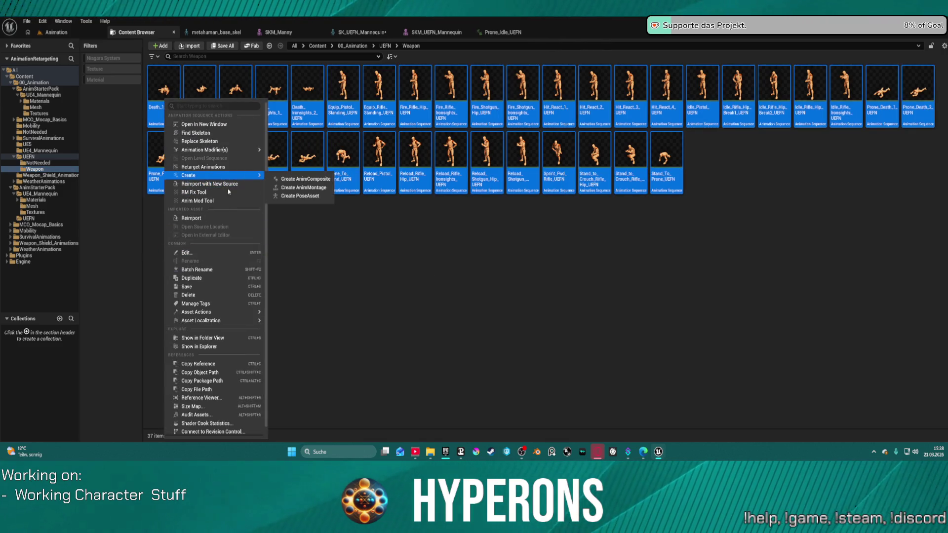
mouse_move(232, 312)
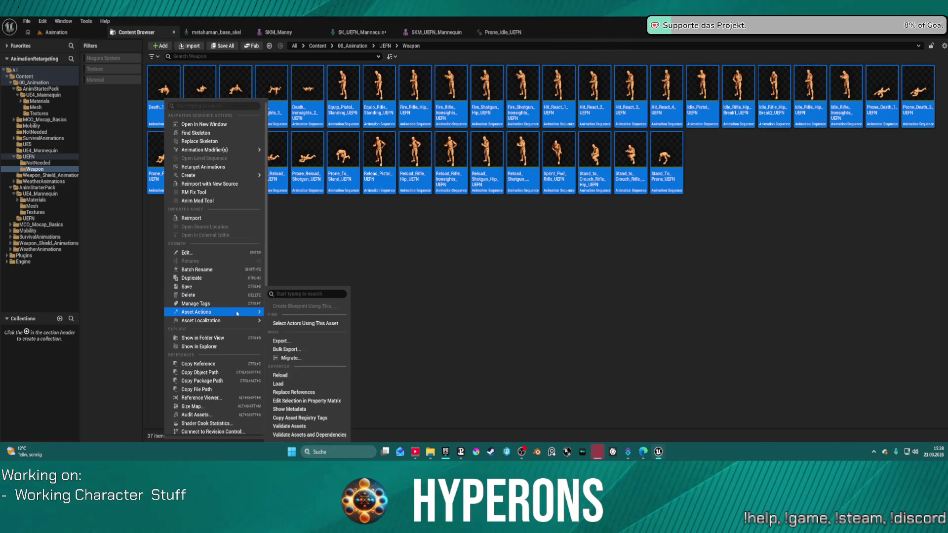
left_click(302, 359)
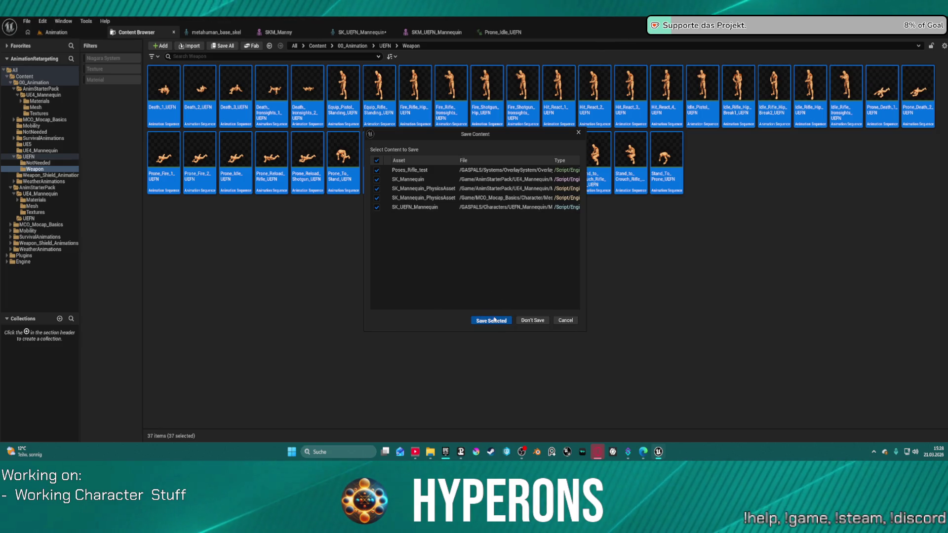
- Save the selected assets, skip the three failed saves, pick a Content destination and decline overwriting
left_click(494, 320)
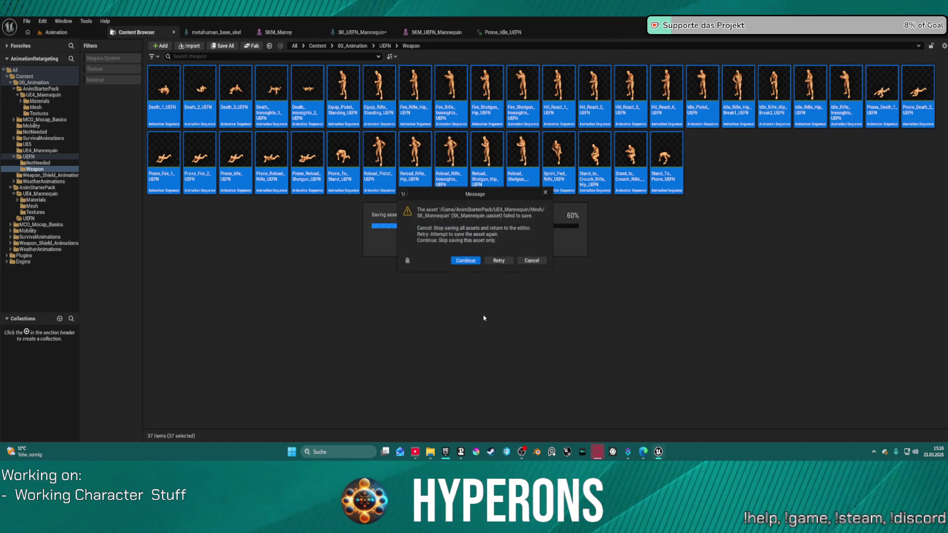
left_click(475, 261)
left_click(474, 262)
left_click(473, 262)
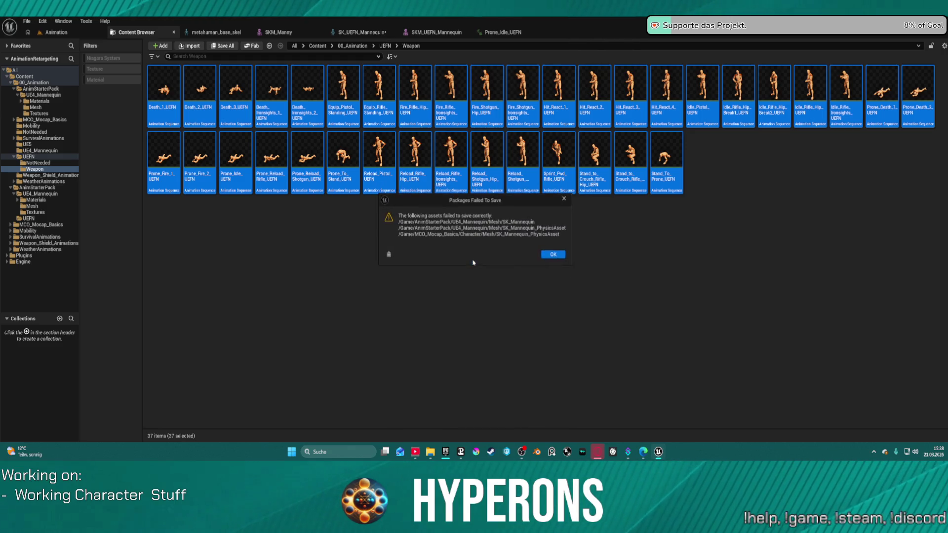
left_click(550, 256)
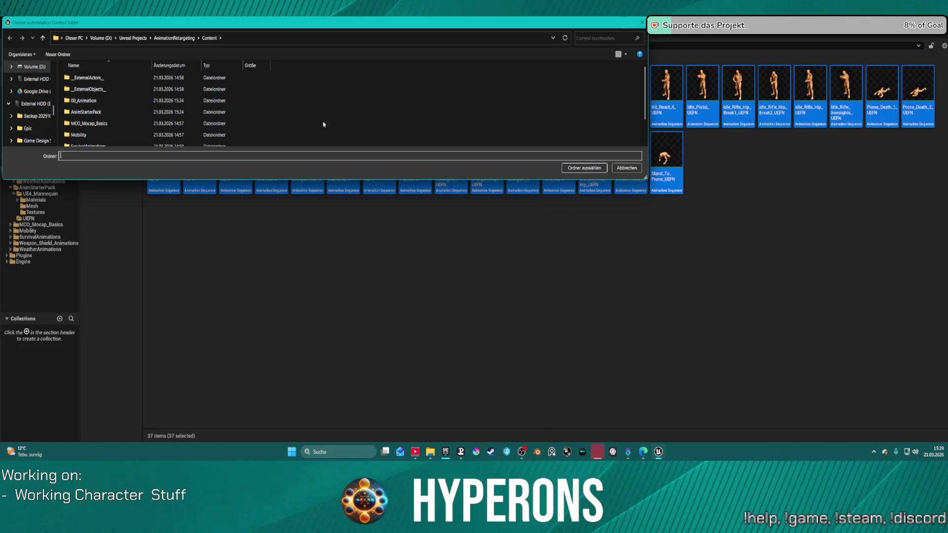
left_click(588, 168)
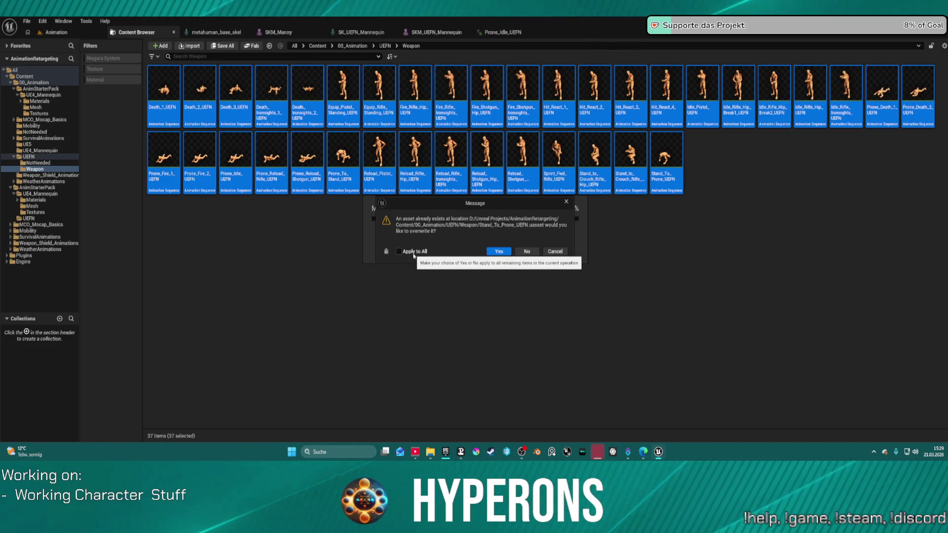
left_click(555, 252)
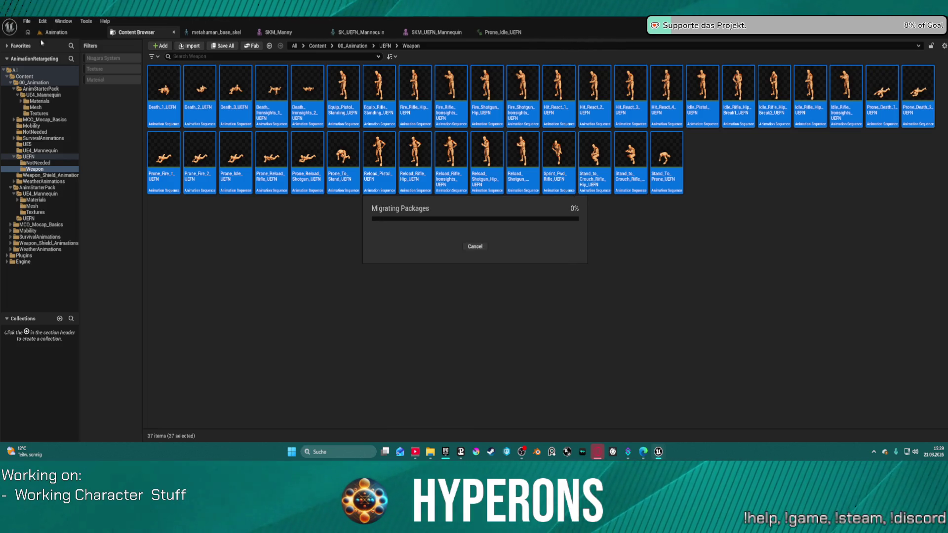
left_click(42, 21)
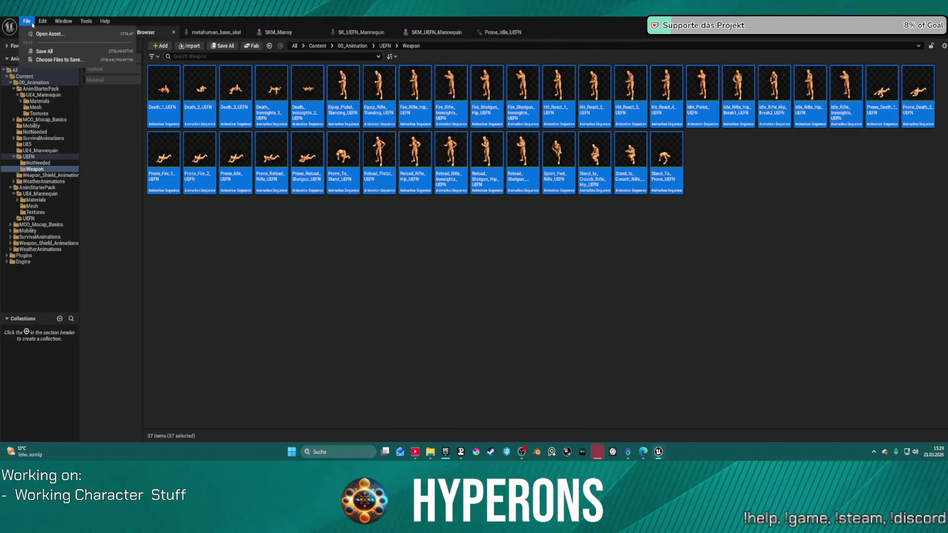
- Migrate the 37 animations again without saving, excluding MoverWithWeapons from the asset list
right_click(304, 95)
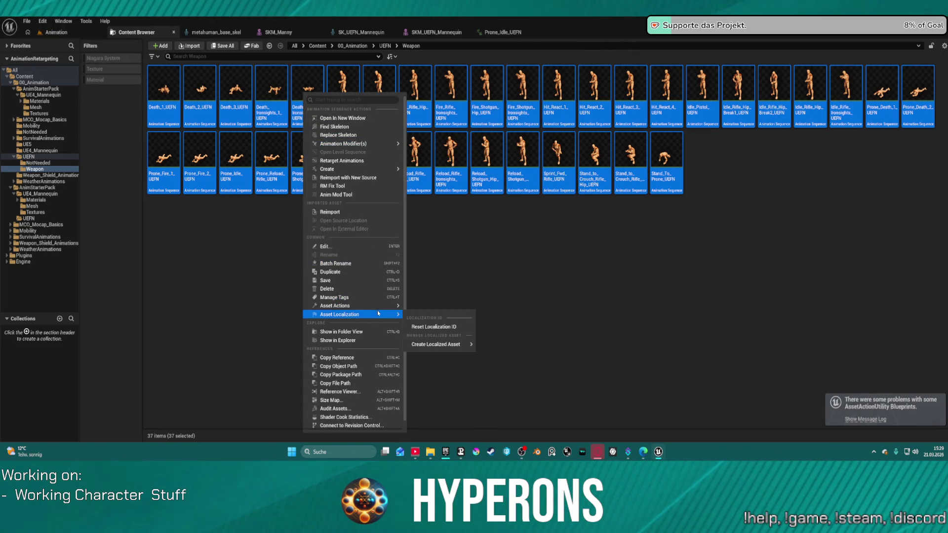
mouse_move(381, 307)
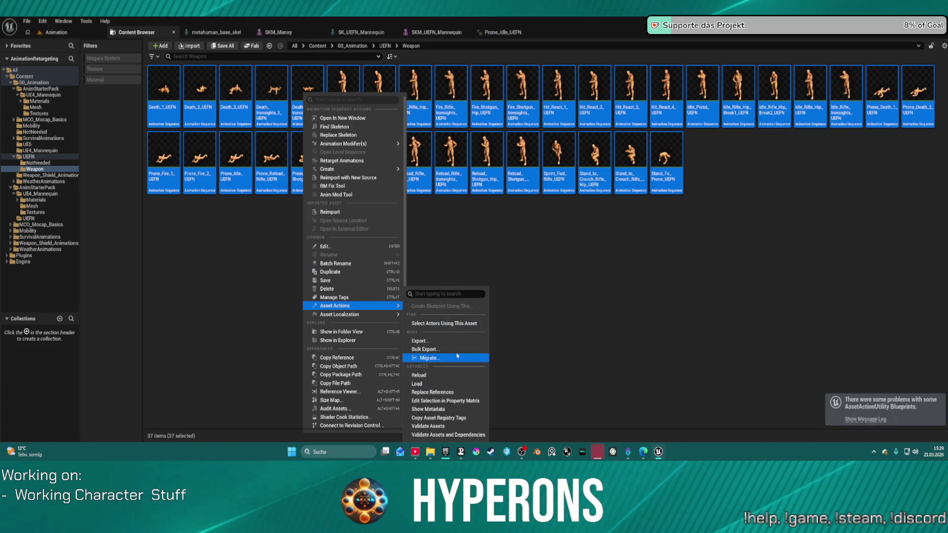
left_click(429, 358)
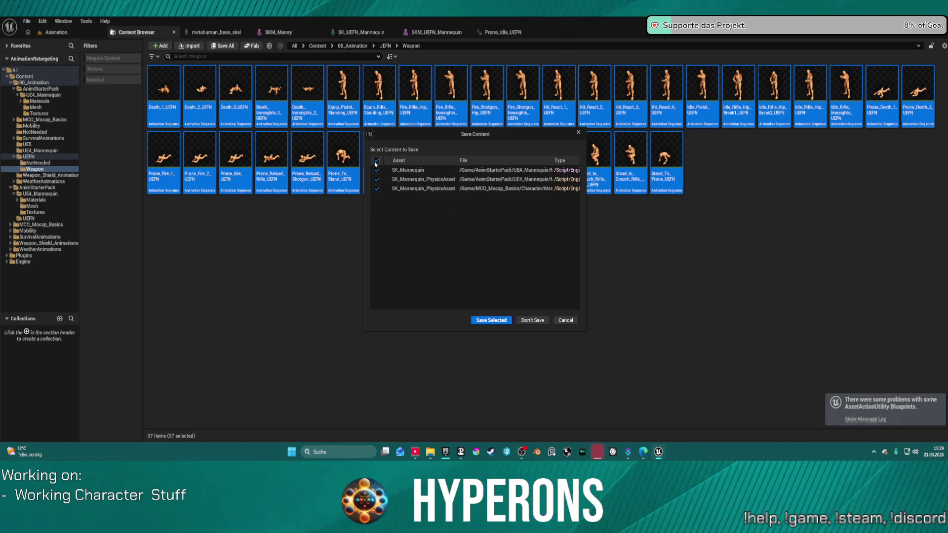
left_click(525, 321)
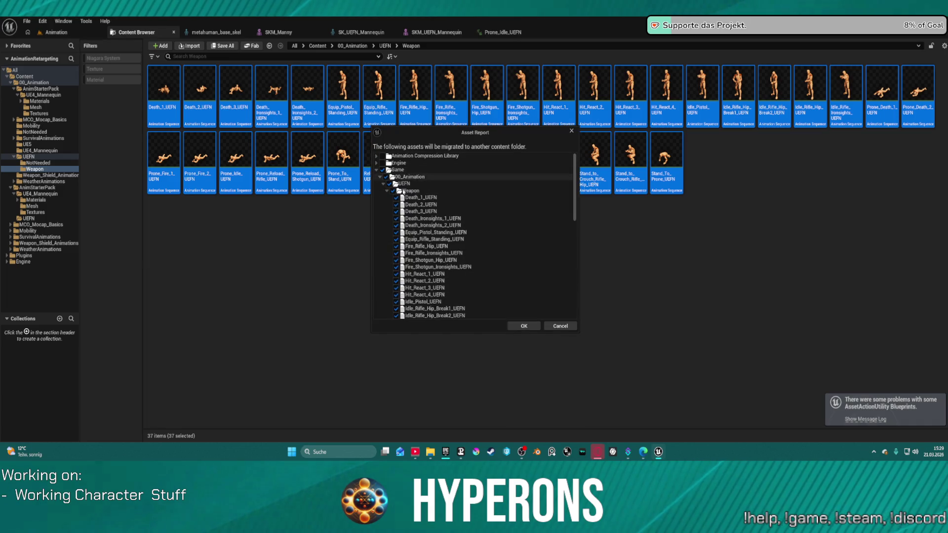
scroll(393, 270, "down", 5)
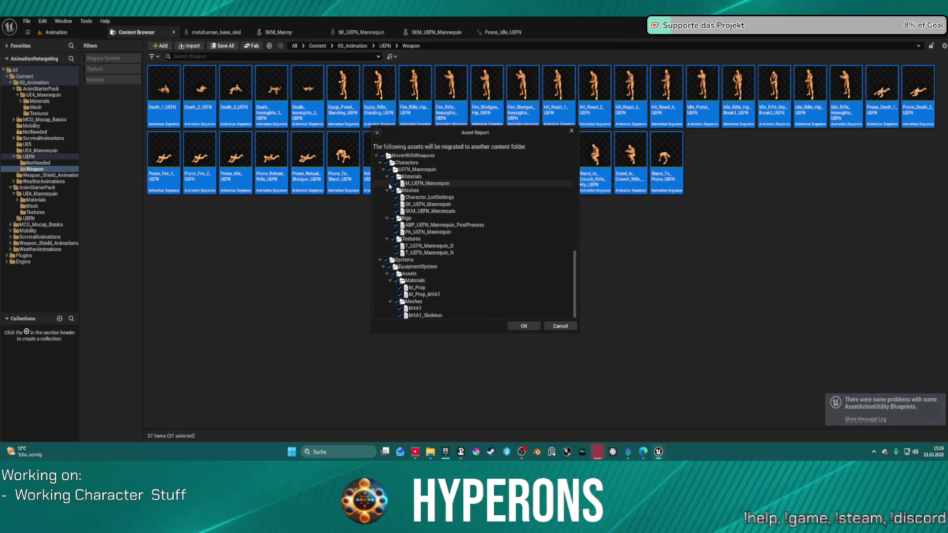
left_click(383, 156)
scroll(487, 255, "up", 5)
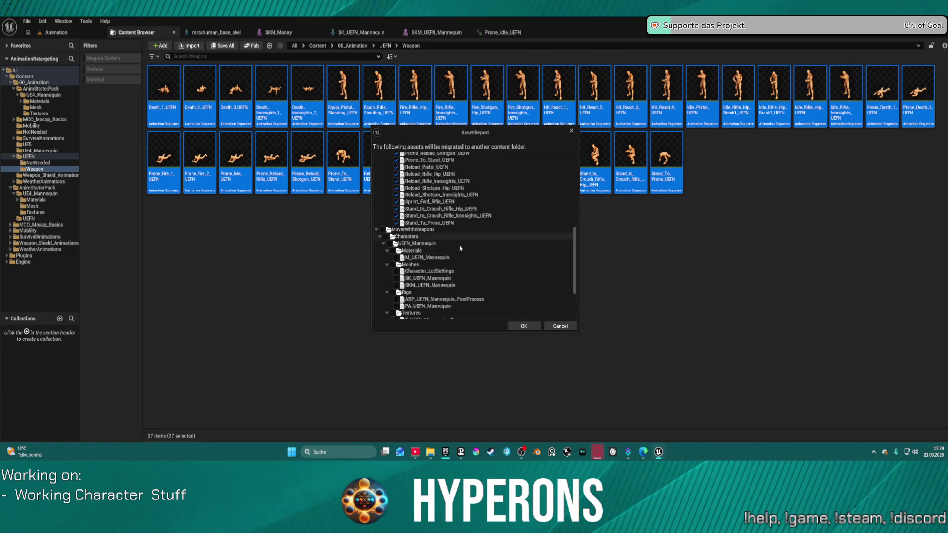
left_click(525, 325)
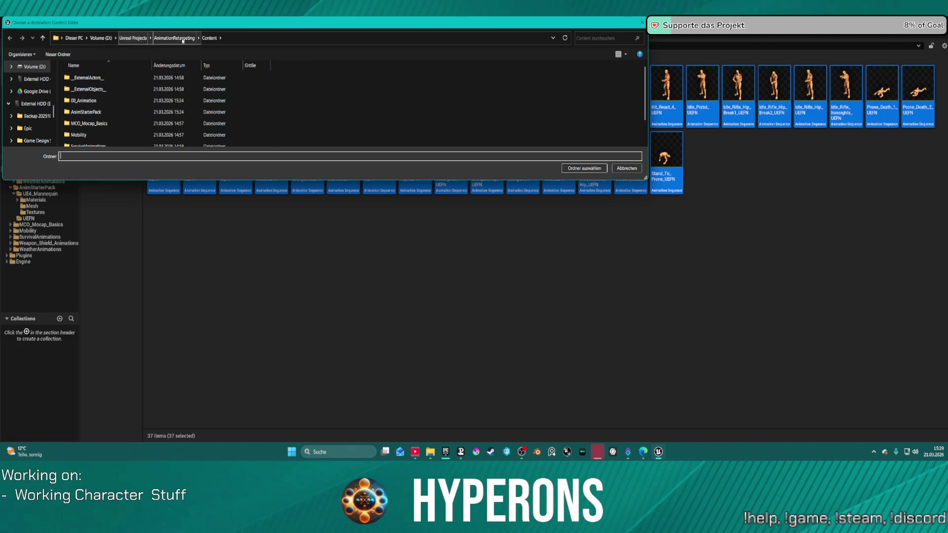
- Choose the Hyperons project's Content folder as the migration destination
scroll(38, 118, "up", 5)
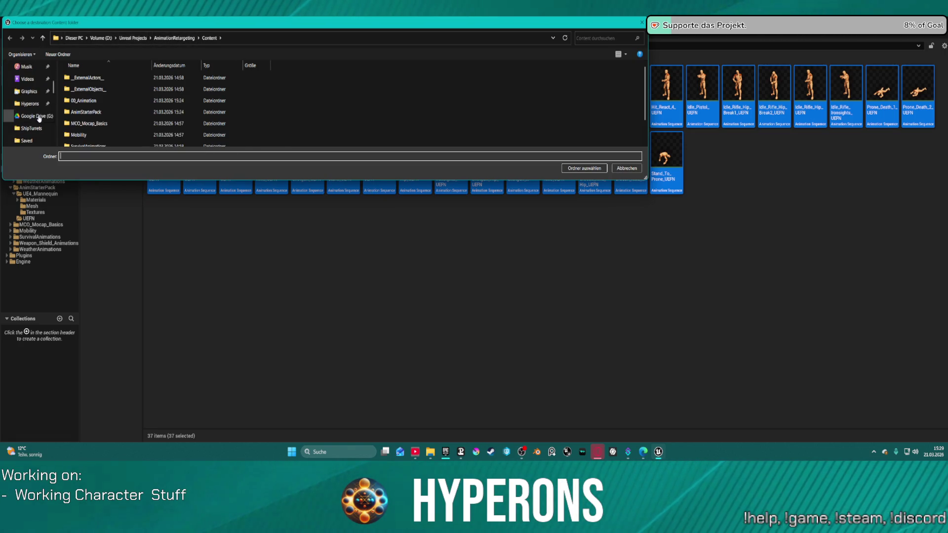
left_click(30, 103)
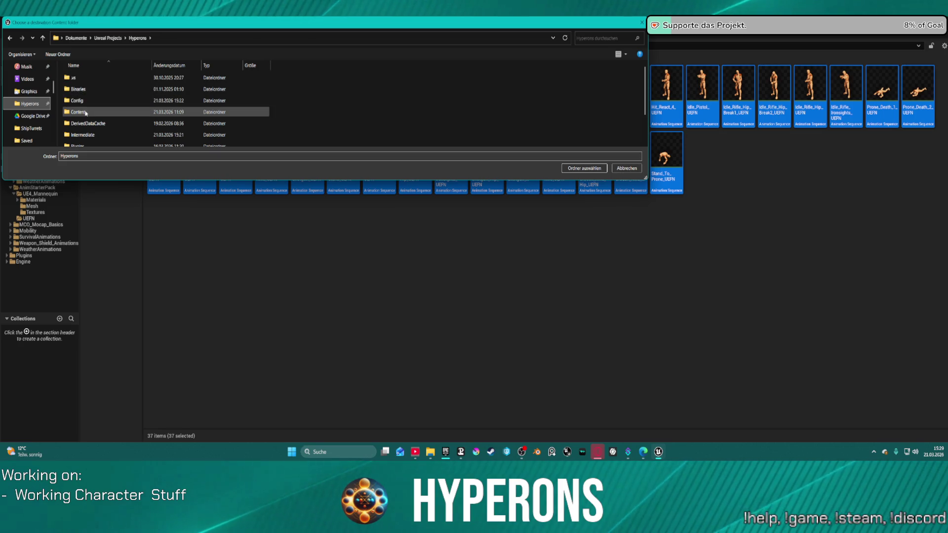
double_click(86, 112)
left_click(573, 169)
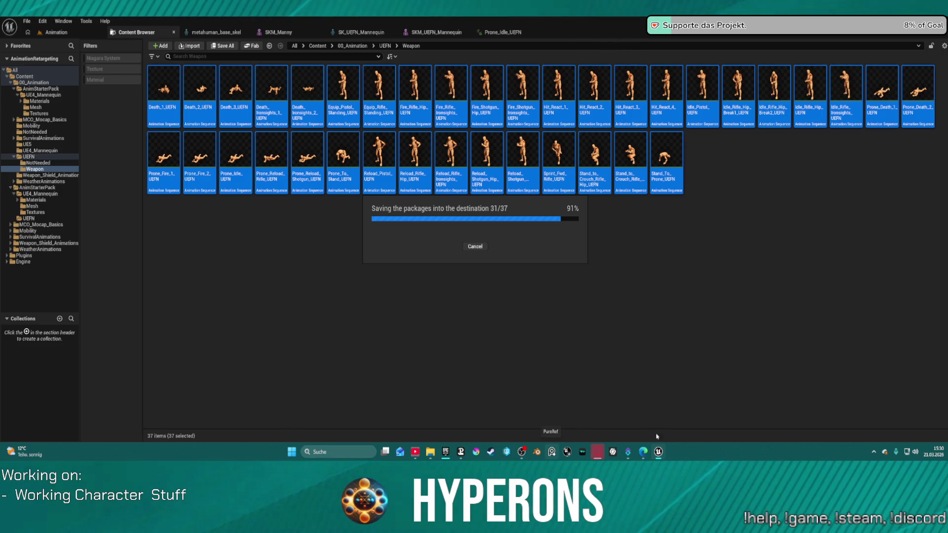
- Wait for the packages to finish saving into Hyperons, then close the Message Log window
mouse_move(660, 456)
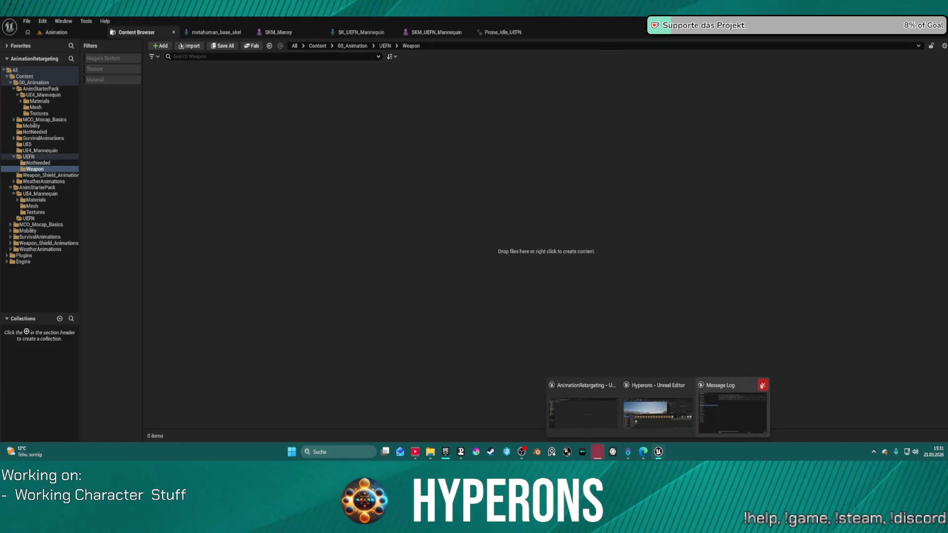
left_click(761, 387)
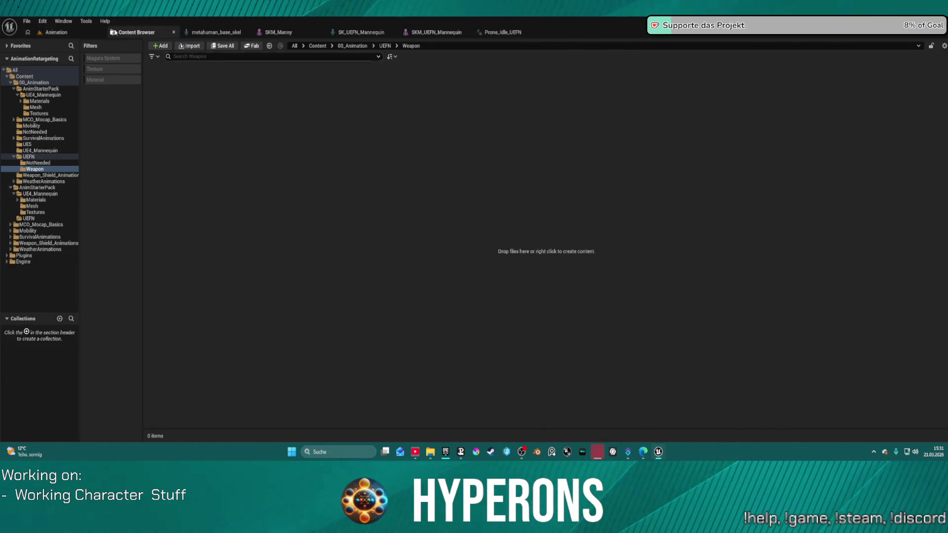